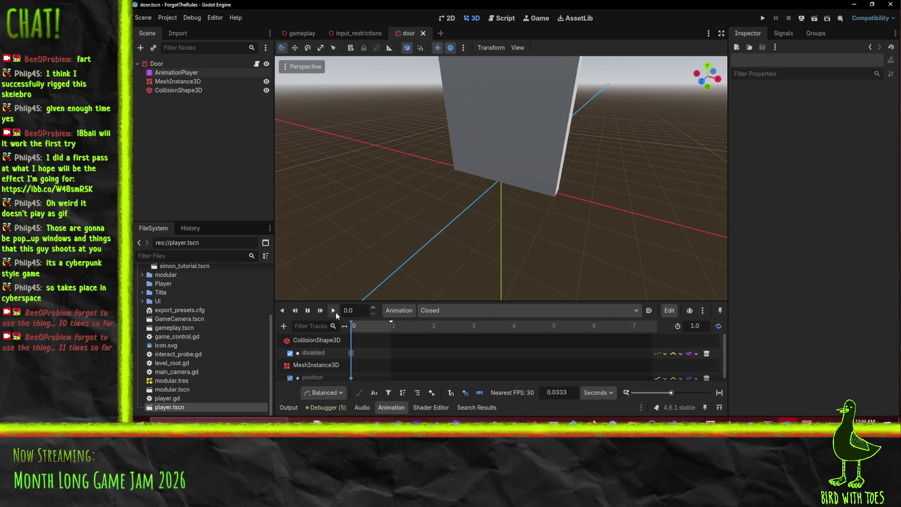
Preview the door's Open and Closing animations in the AnimationPlayer
left_click(460, 314)
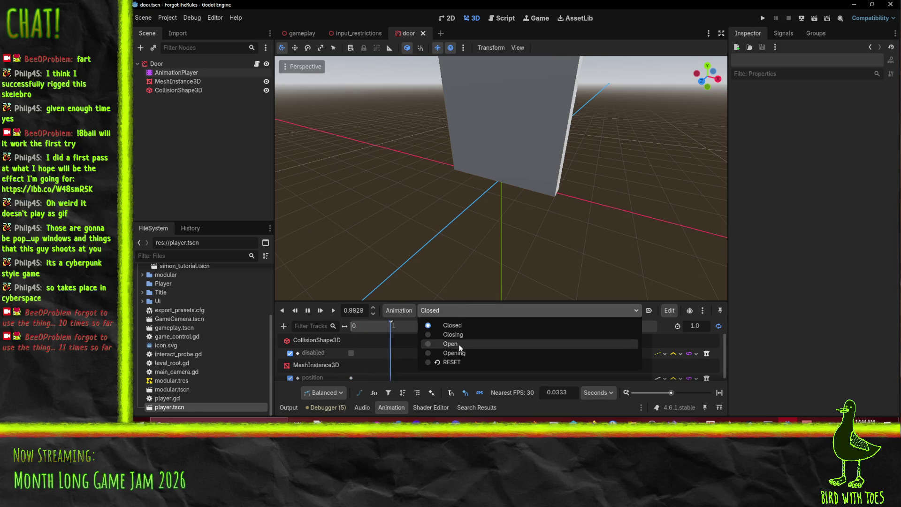
left_click(450, 347)
left_click(333, 311)
left_click(440, 315)
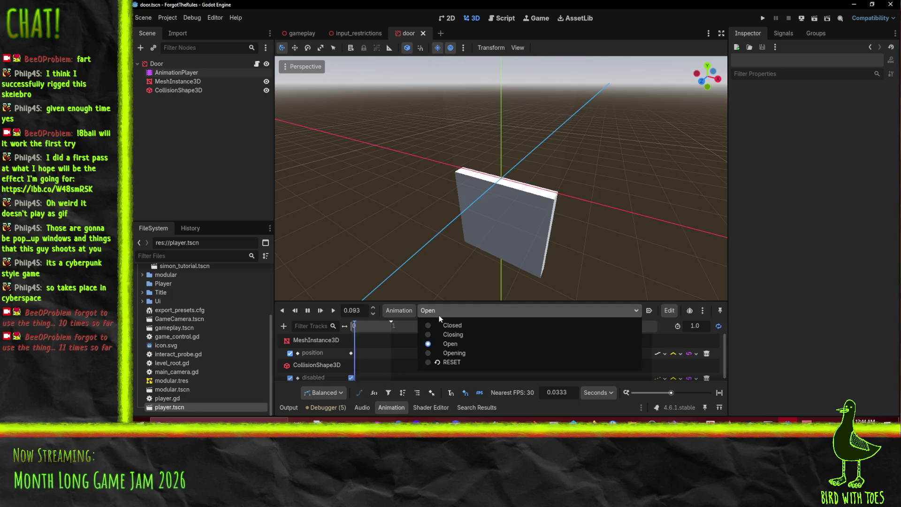
left_click(451, 333)
left_click(334, 311)
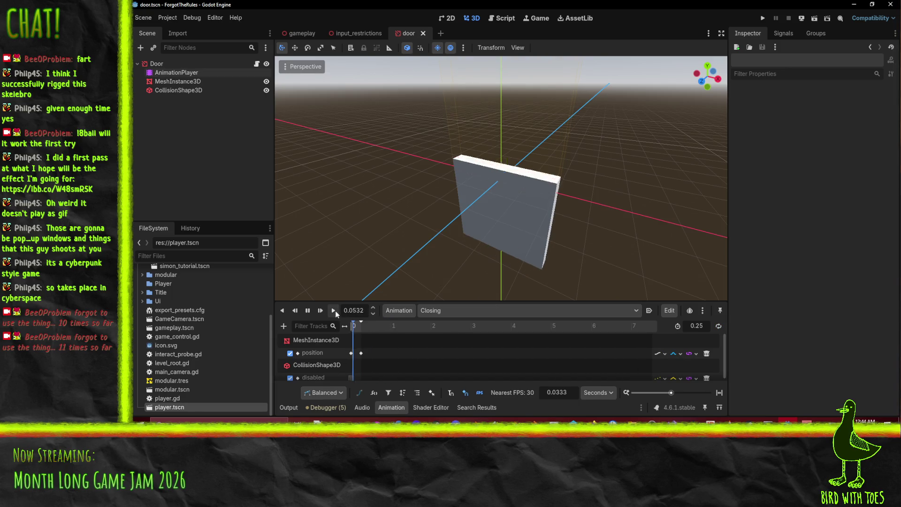
Play the Opening animation through to the door's open pose, then move to the gameplay scene tab
left_click(453, 311)
left_click(454, 353)
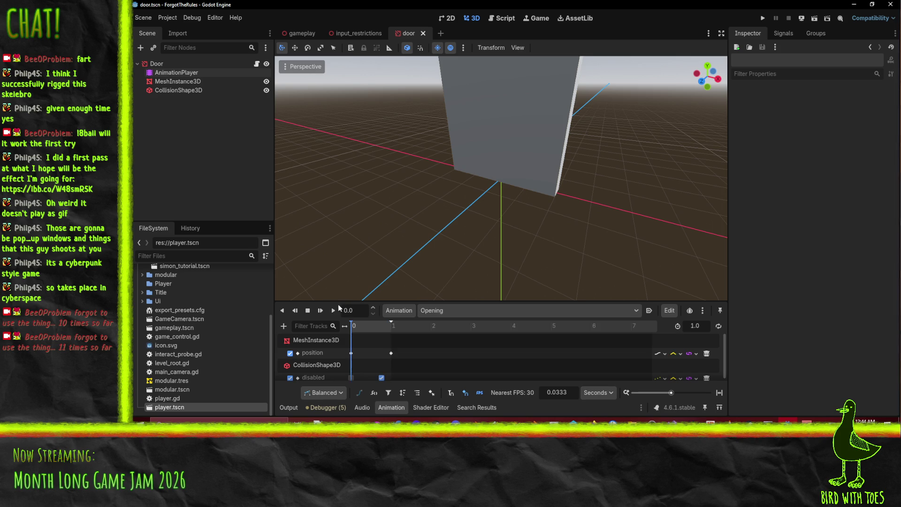
left_click(334, 310)
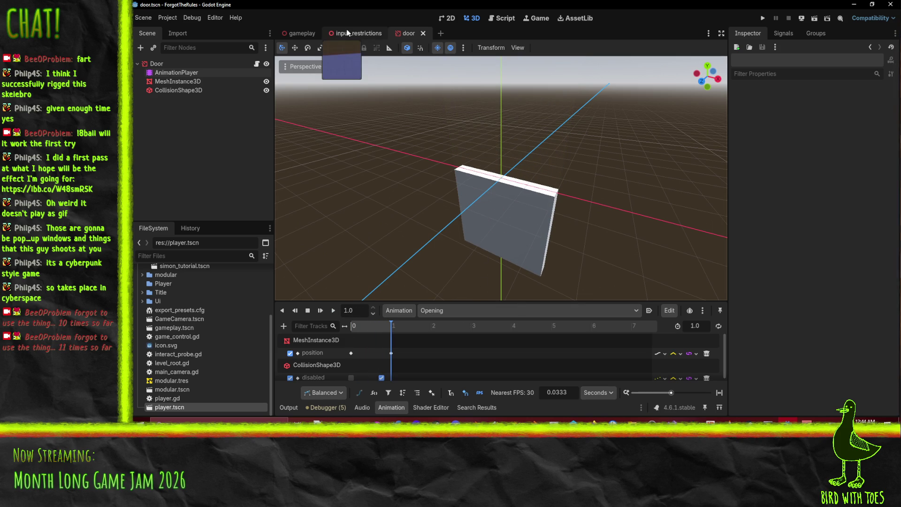
left_click(315, 35)
Switch to the input_restrictions scene and open door.gd in the Script workspace
left_click(331, 32)
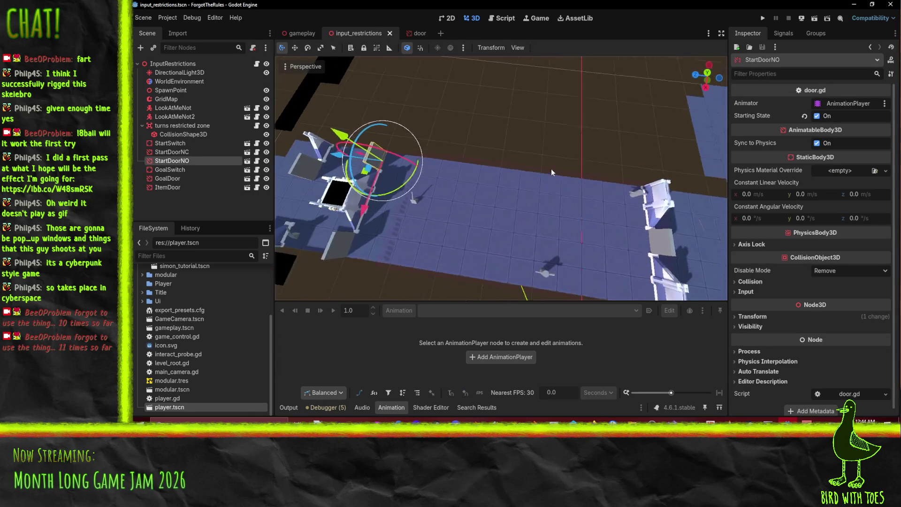
scroll(542, 208, "down", 3)
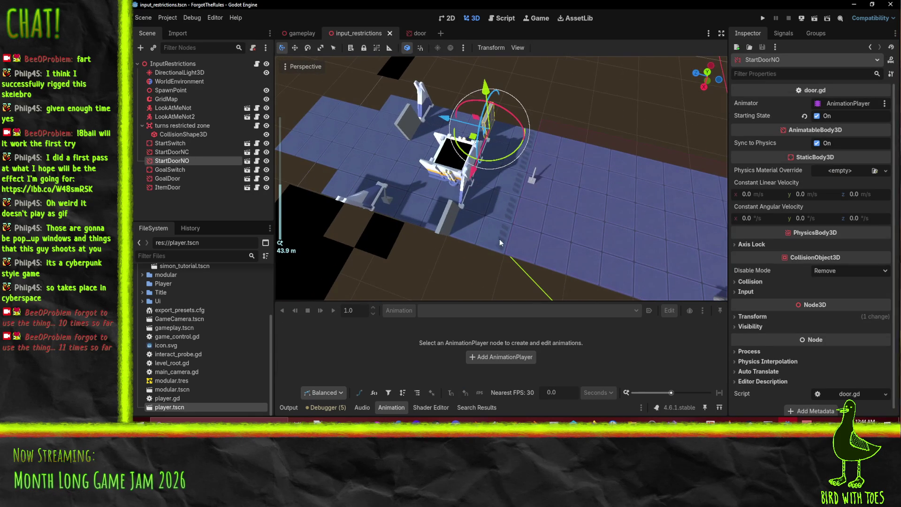
left_click(506, 19)
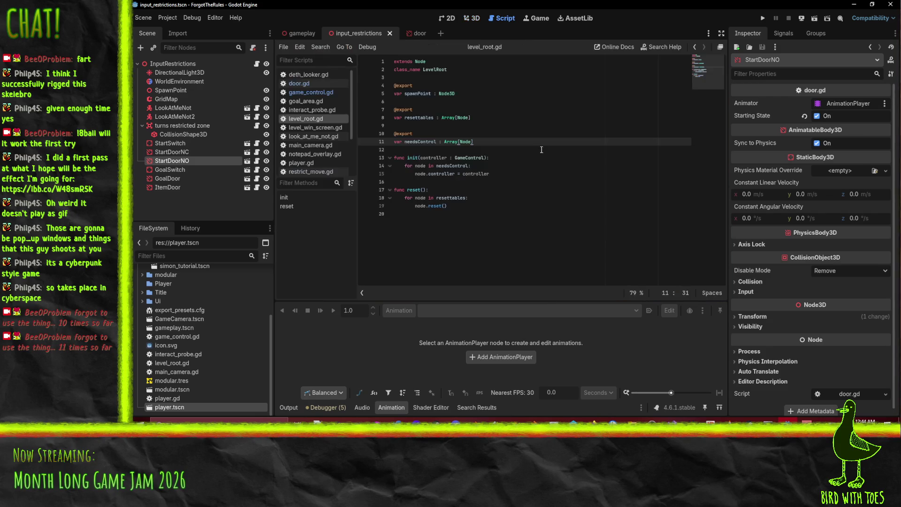
left_click(299, 83)
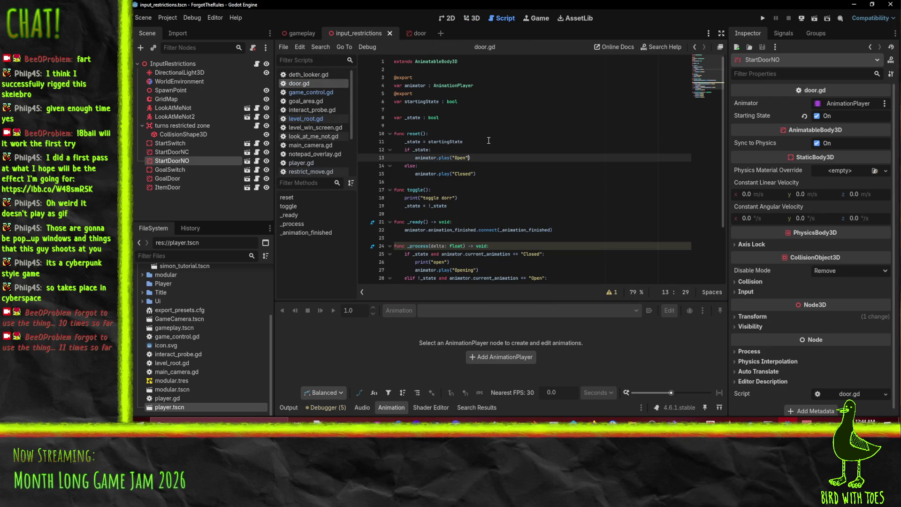
Add a print of the door name and startingState ternary at the top of reset(), and save
left_click(517, 135)
key("Return")
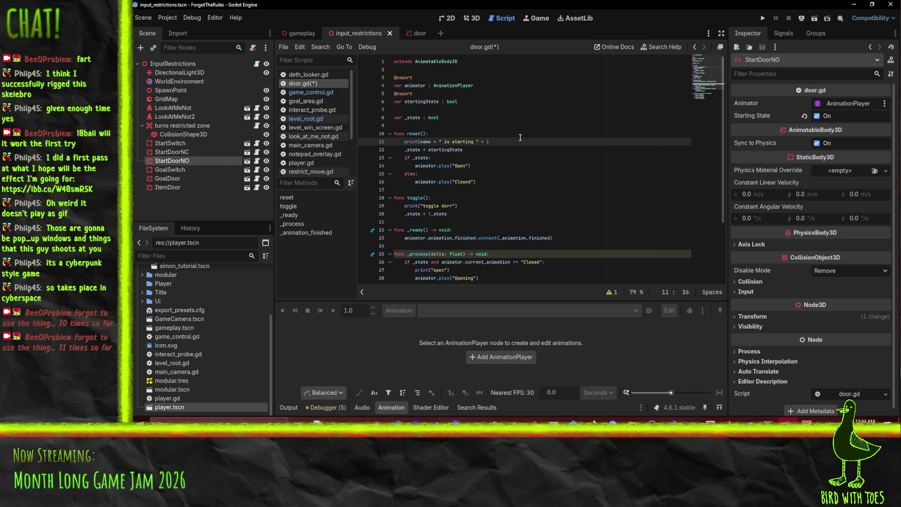
key("BackSpace")
key("BackSpace")
key("BackSpace")
type("starting")
type(" + ")
type("open")
key("ctrl+s")
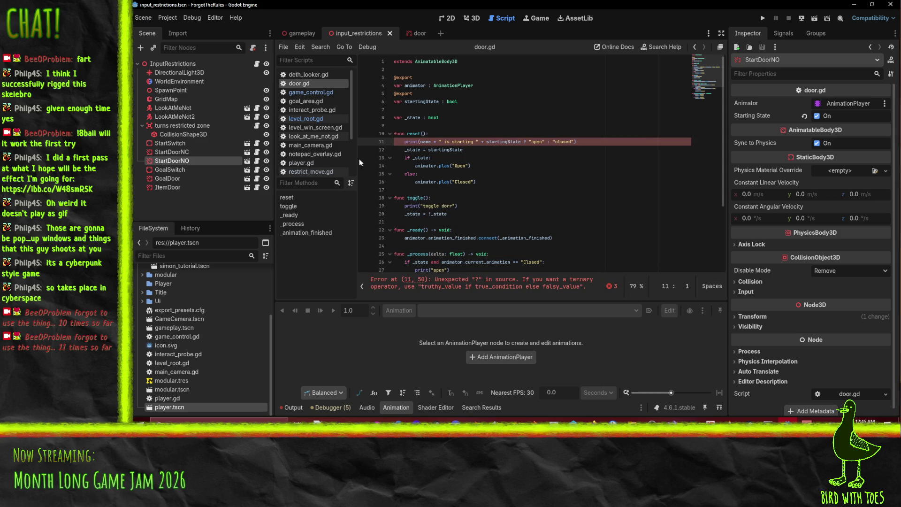
Rewrite line 11's ?: ternary as an if/else expression on startingState
left_click(522, 141)
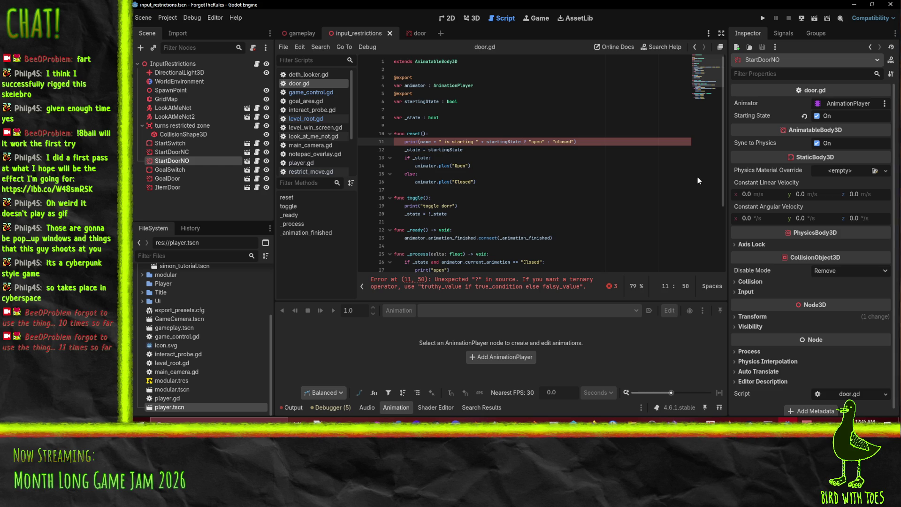
key("Delete")
key("Delete")
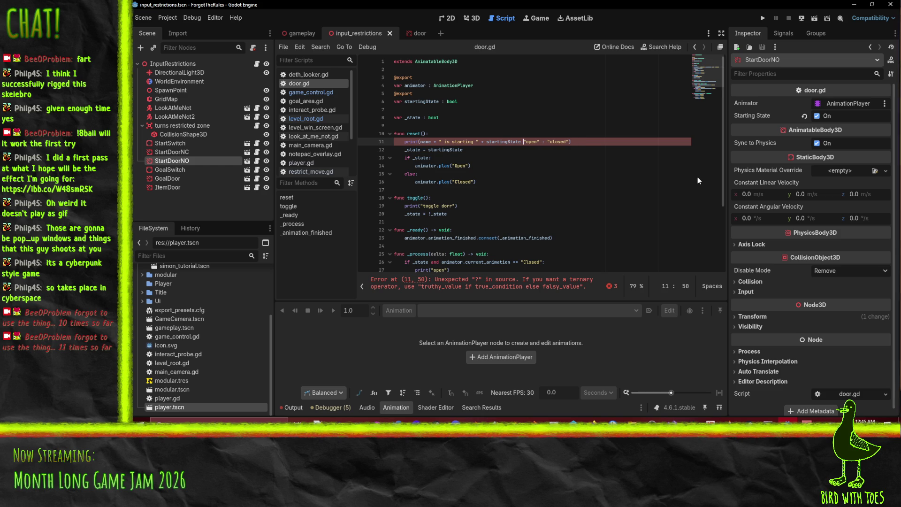
key("shift+Left")
key("shift+Left")
key("shift+Left")
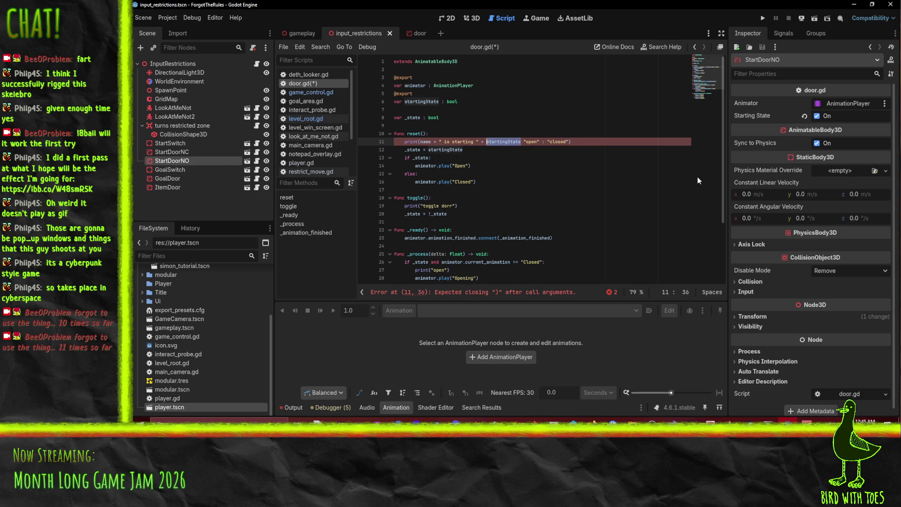
key("Left")
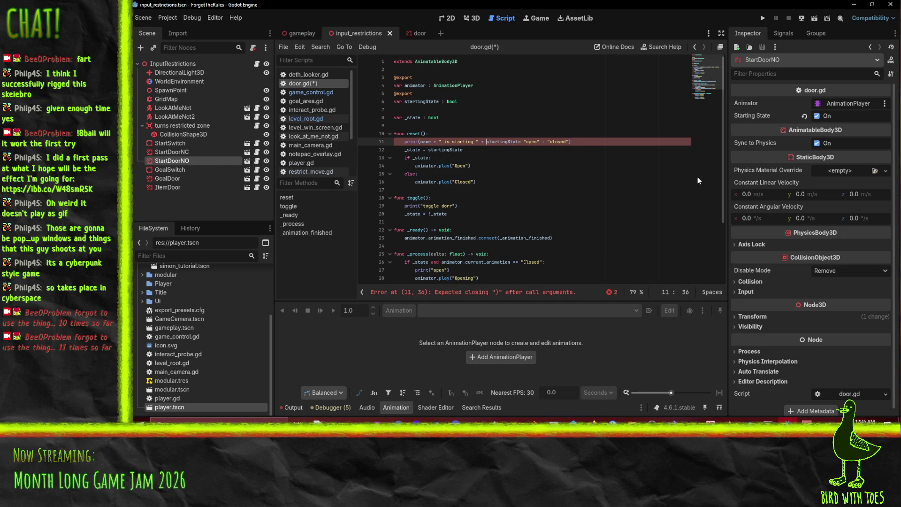
type("if")
key("Right")
type(":")
key("Right")
key("Right")
key("Right")
key("BackSpace")
type("else")
key("Up")
key("Up")
key("Up")
key("Down")
key("Down")
key("Down")
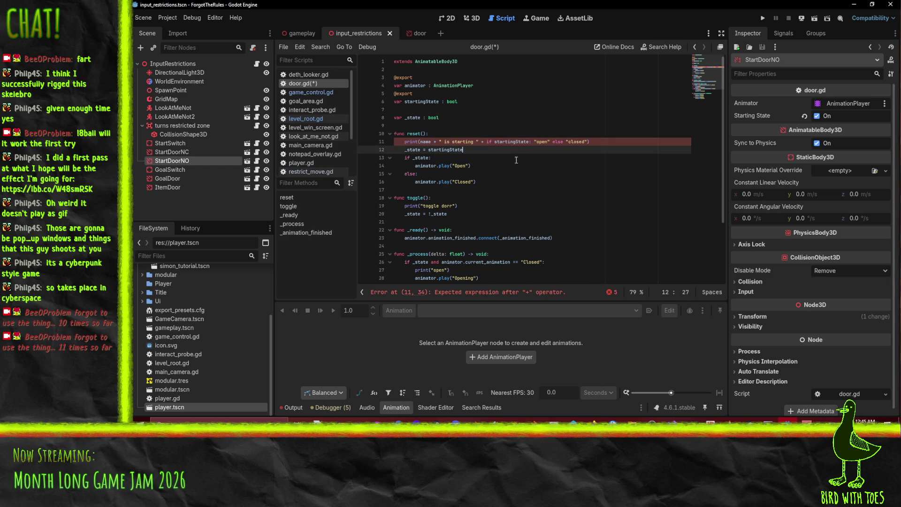
Replace the conditional with a ["closed", "open"][startingState] list lookup
mouse_move(488, 142)
left_mouse_down()
mouse_move(552, 142)
mouse_move(532, 142)
left_mouse_up()
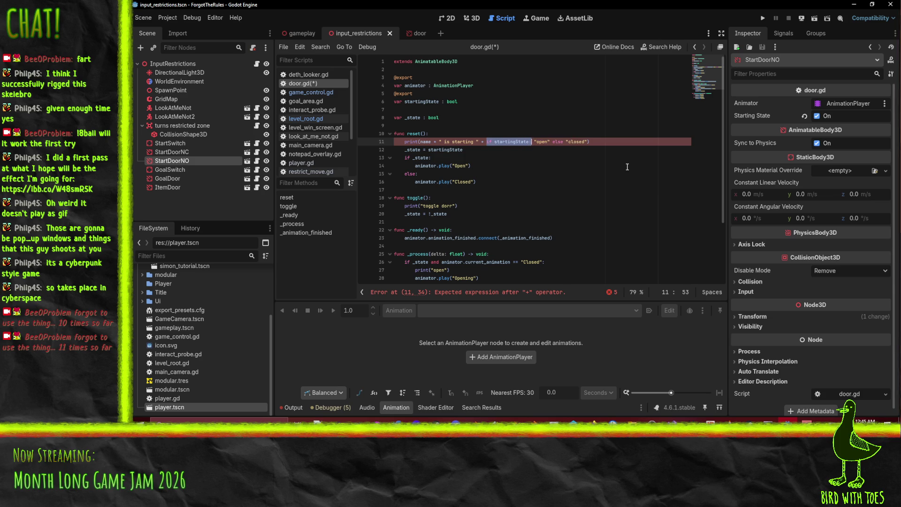
key("Left")
key("Delete")
key("Delete")
key("Delete")
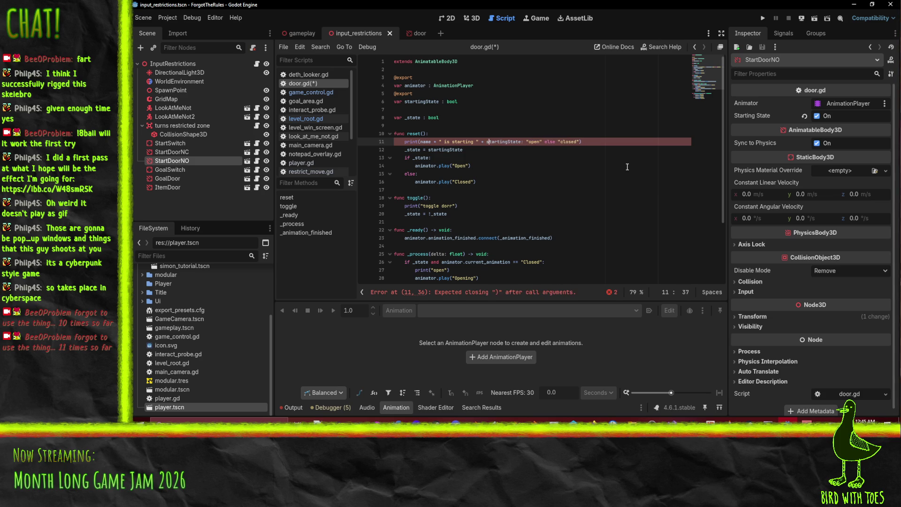
type("[")
key("Delete")
key("ctrl+shift+Right")
key("BackSpace")
key("BackSpace")
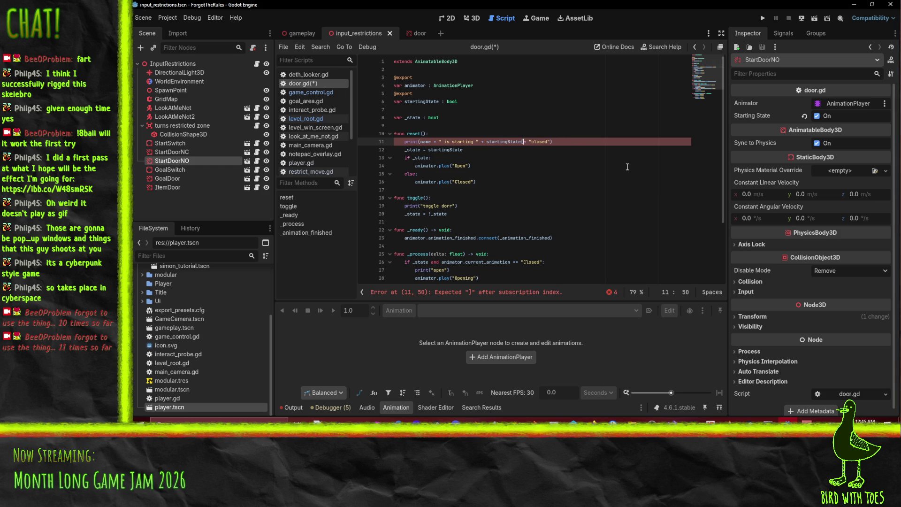
type("[\"closed\",")
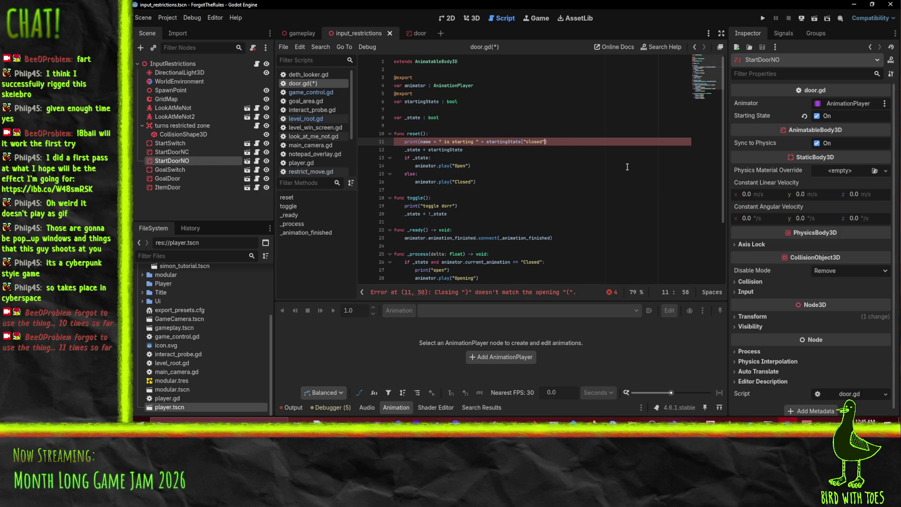
type(" \"open\"]")
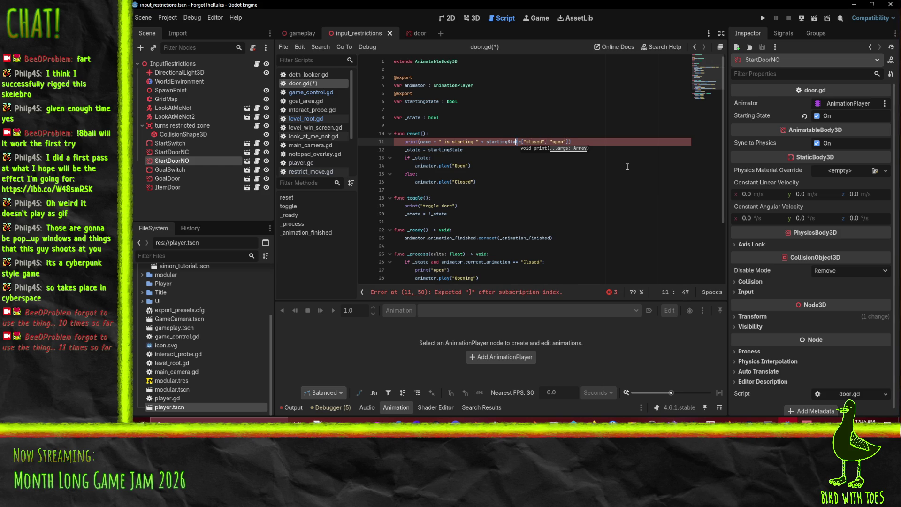
key("shift+Left")
key("shift+Left")
key("shift+Left")
key("BackSpace")
key("End")
type("[startingState")
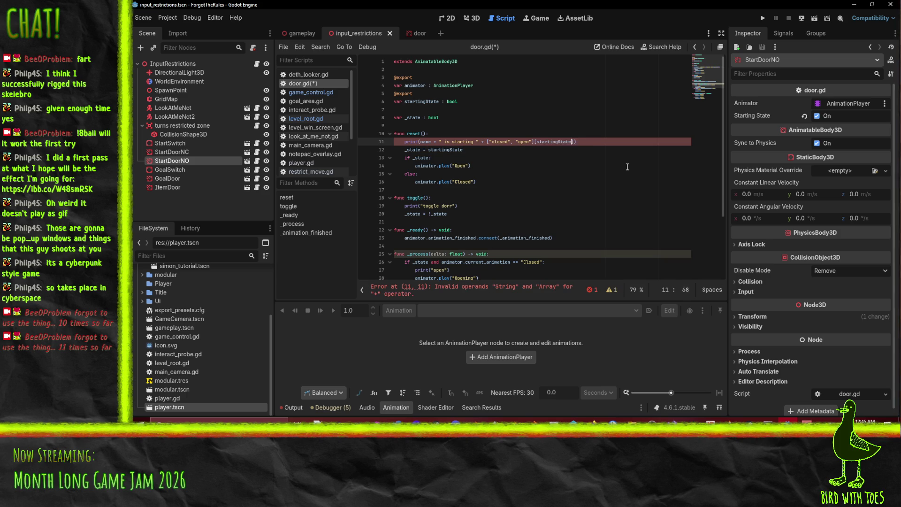
key("Down")
Trim the print to name + " is starting " and move it below if _state:
left_click(584, 181)
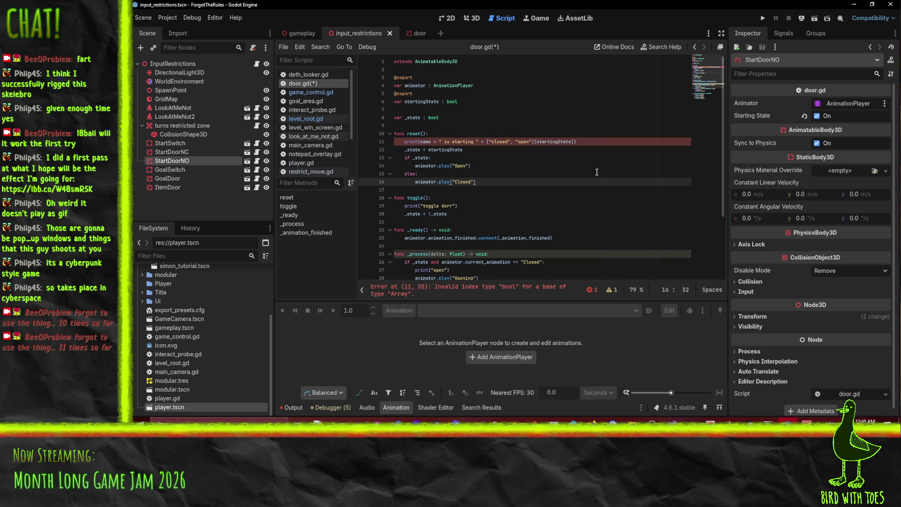
left_click(535, 144)
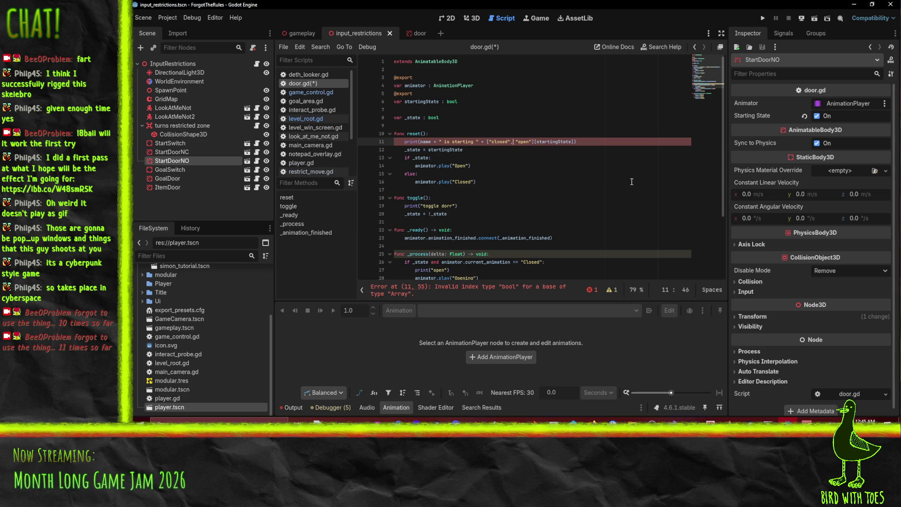
key("shift+End")
key("BackSpace")
key("alt+Down")
key("alt+Down")
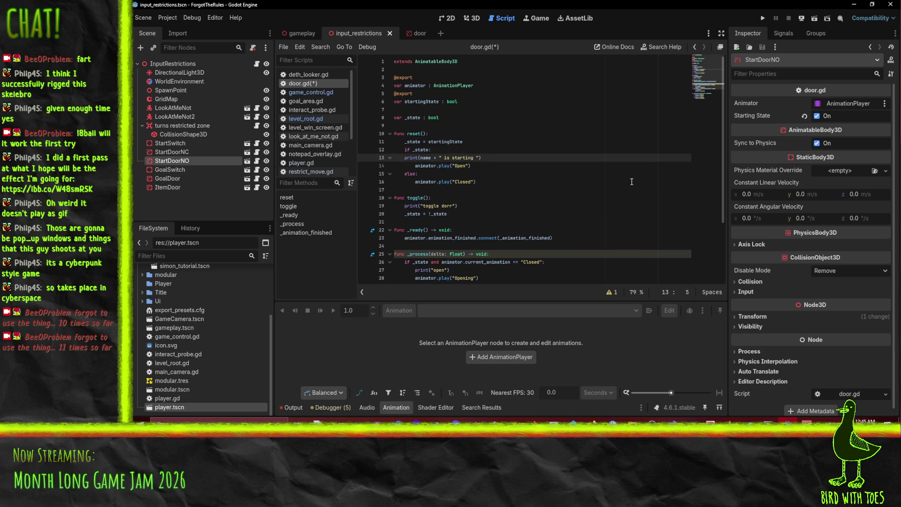
Move the print below the else branch, append + animator.current_animation, and save
key("alt+Down")
key("alt+Down")
key("alt+Down")
key("Down")
key("Up")
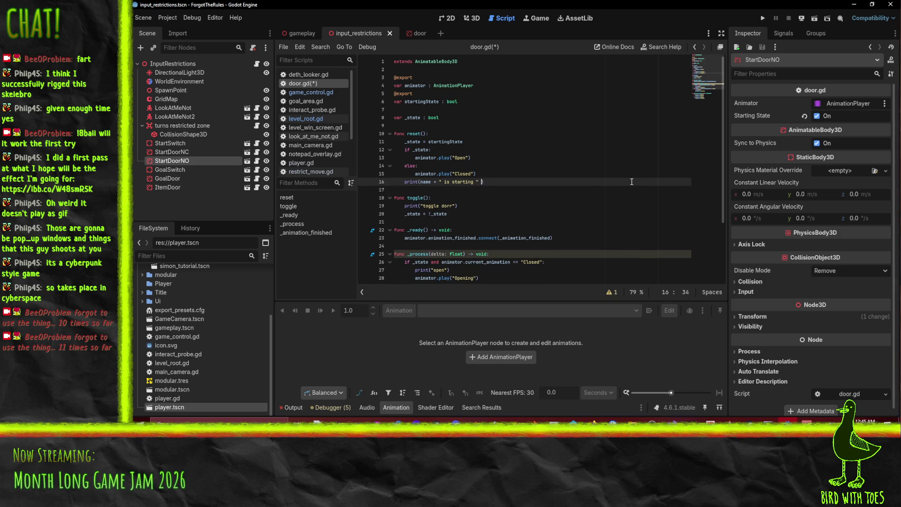
type("+ animat")
type("or.current_animation")
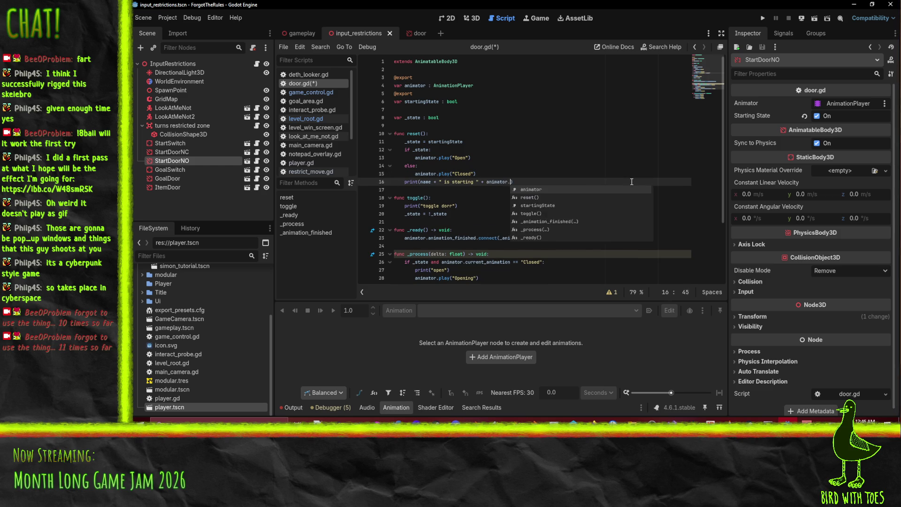
key("ctrl+s")
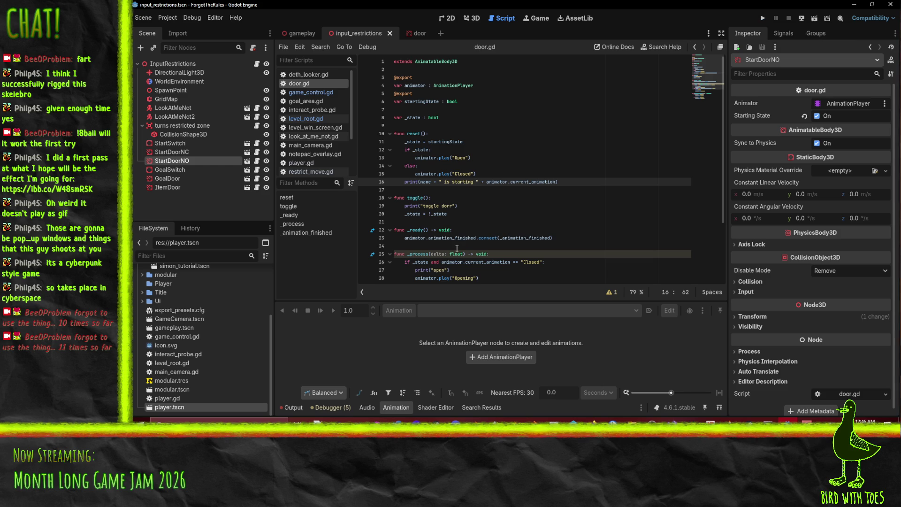
Add print("door ready") as the first line of _ready() and run the project
left_click(455, 231)
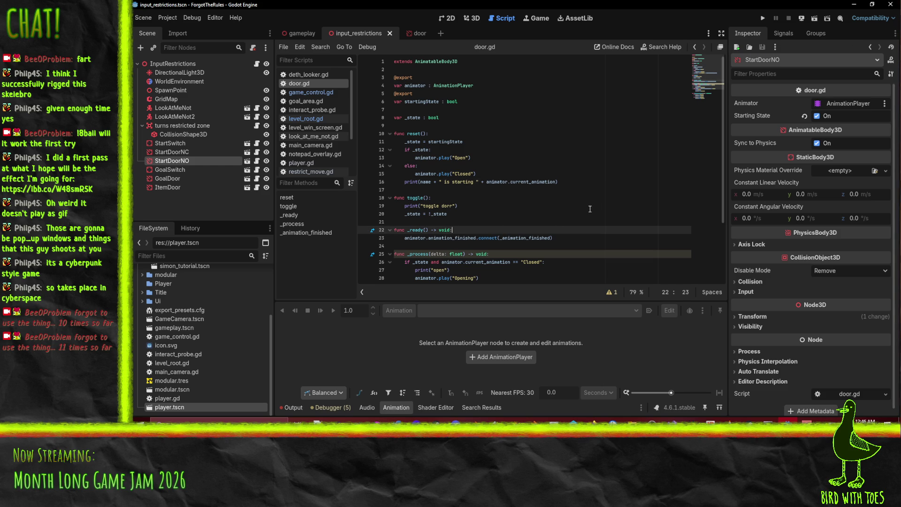
key("Return")
type("(\"door")
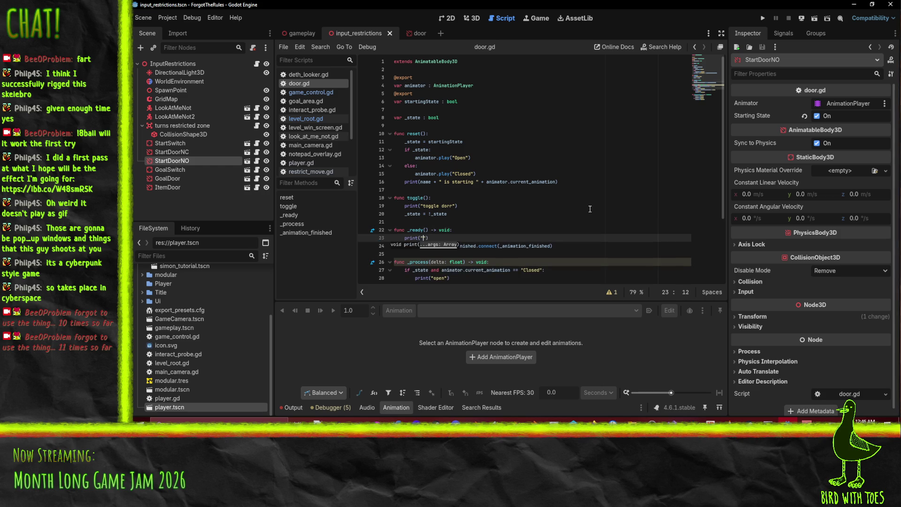
type(" ready\")")
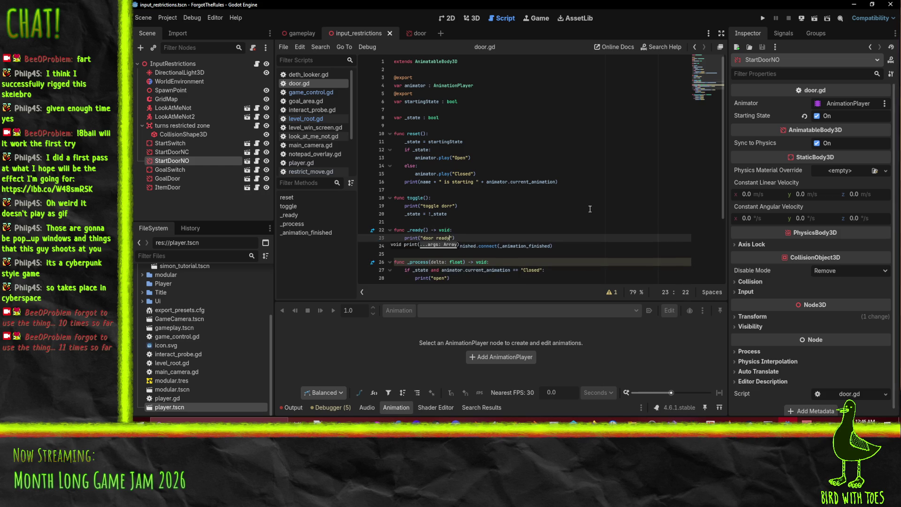
left_click(764, 17)
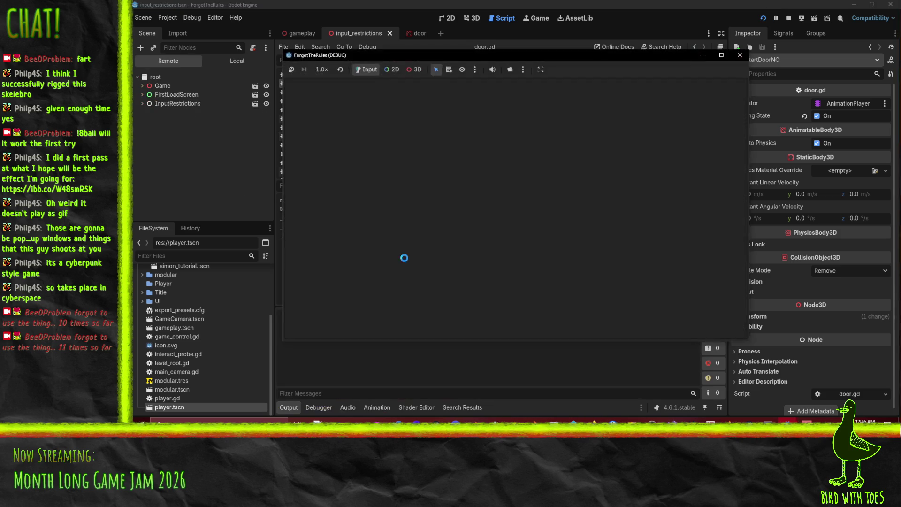
Start the game with E, try the Q input, then stop the game with Escape
key("e")
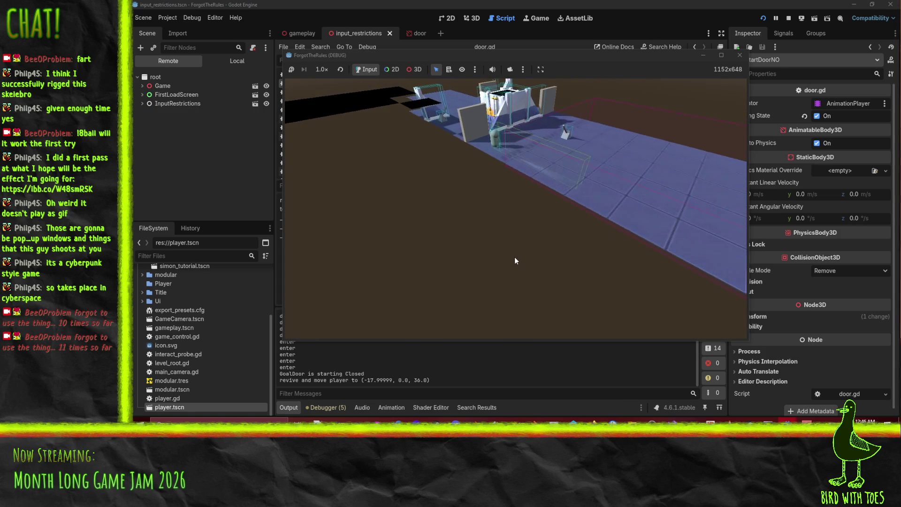
left_click(433, 377)
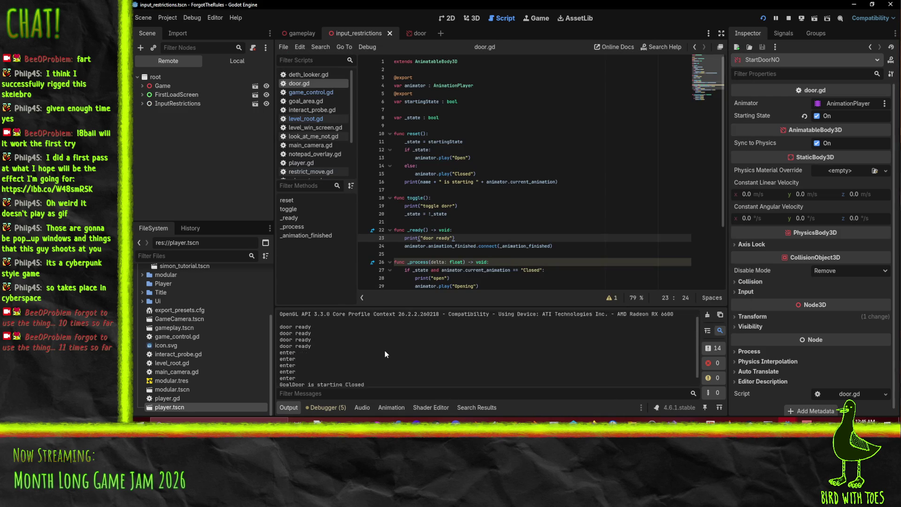
key("alt+Tab")
key("q")
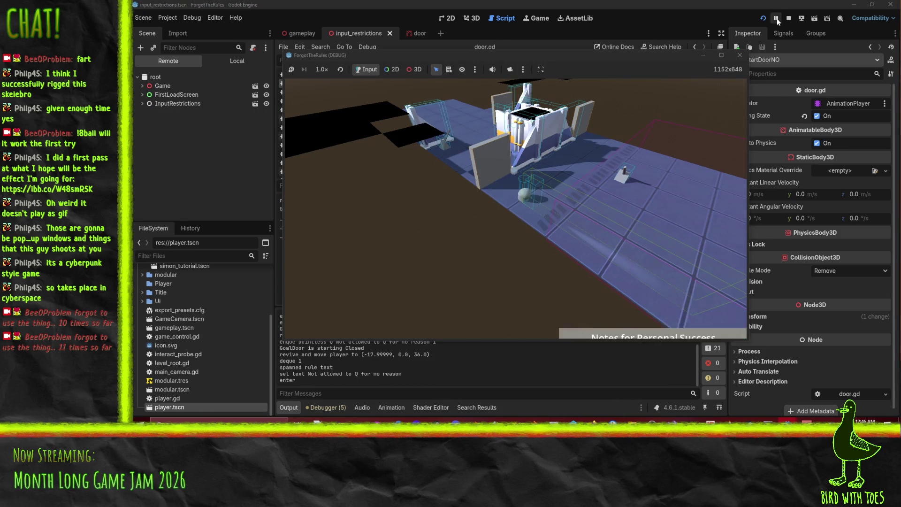
key("Escape")
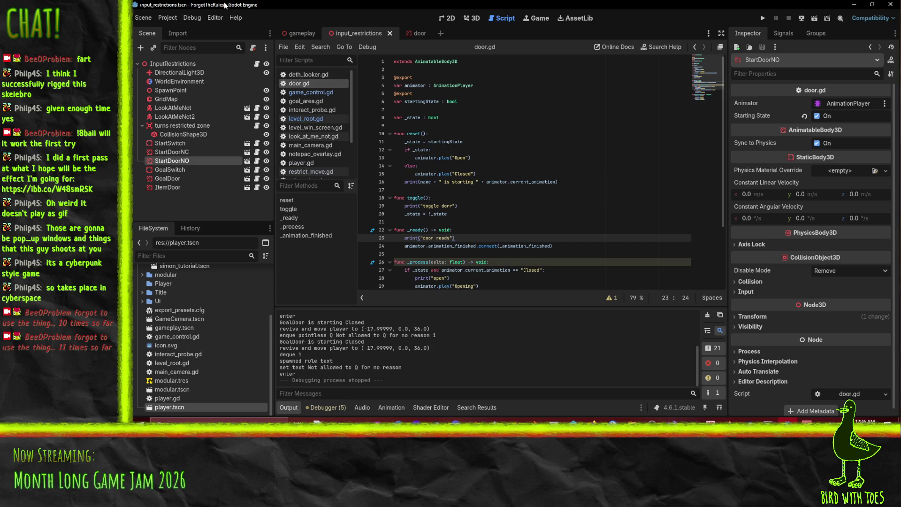
Grow the level root's Resettables to 8 and fill slots 4–7 with StartDoorNC, StartDoorNO, ItemDoor and GoalSwitch
left_click(181, 65)
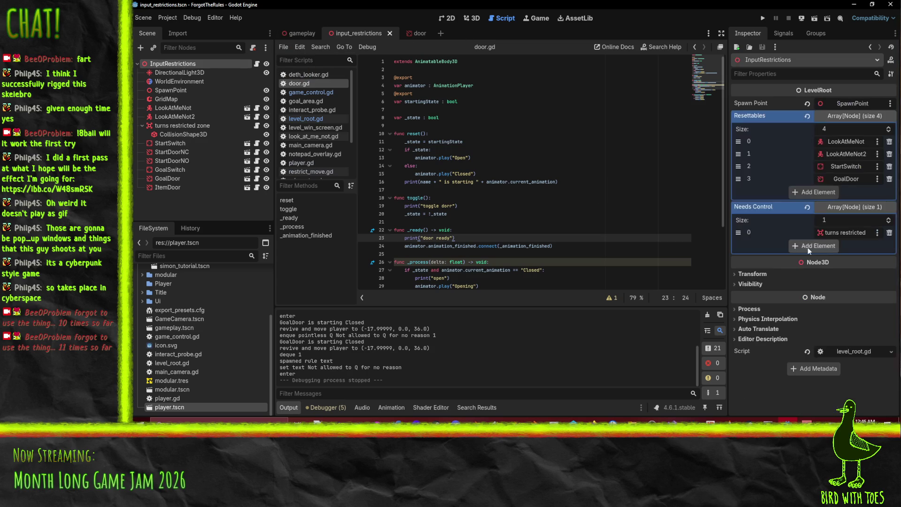
left_click(888, 142)
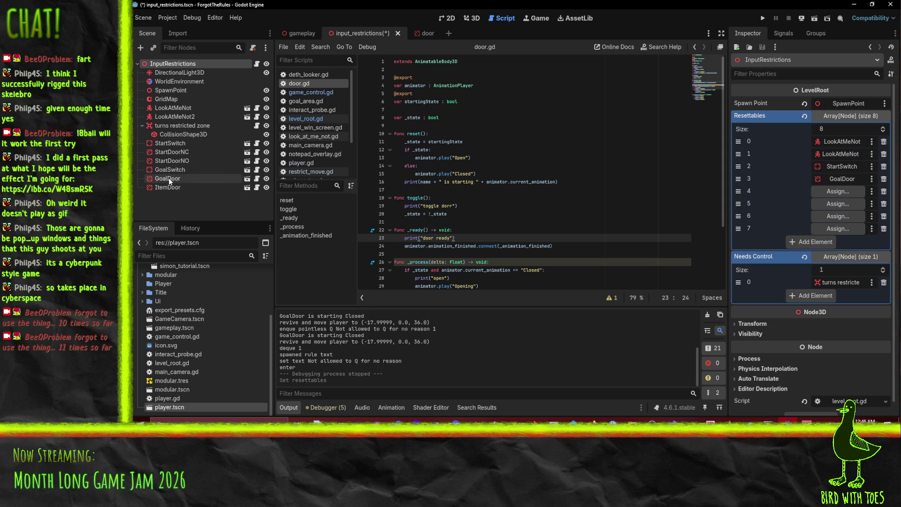
left_click_drag(166, 151, 829, 194)
mouse_move(171, 162)
left_mouse_down()
mouse_move(859, 194)
mouse_move(836, 205)
mouse_move(845, 205)
left_mouse_up()
left_click_drag(168, 188, 840, 216)
mouse_move(173, 177)
left_mouse_down()
mouse_move(859, 234)
mouse_move(141, 183)
mouse_move(844, 227)
left_mouse_up()
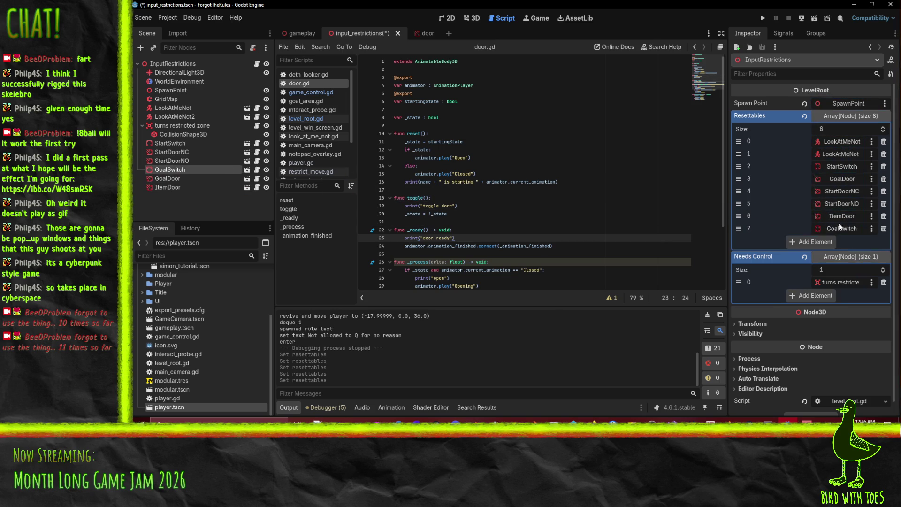
left_click(762, 18)
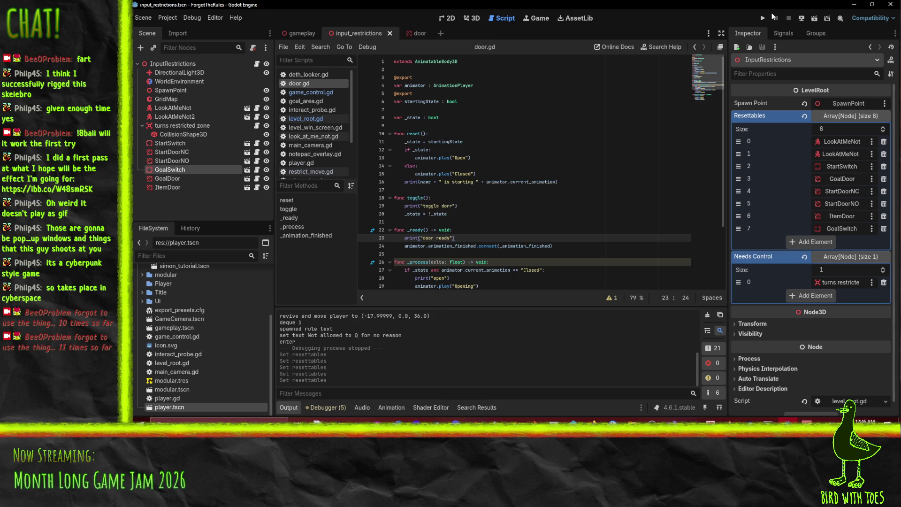
Start the game with E, walk the player backward through the level with S, then stop it
key("e")
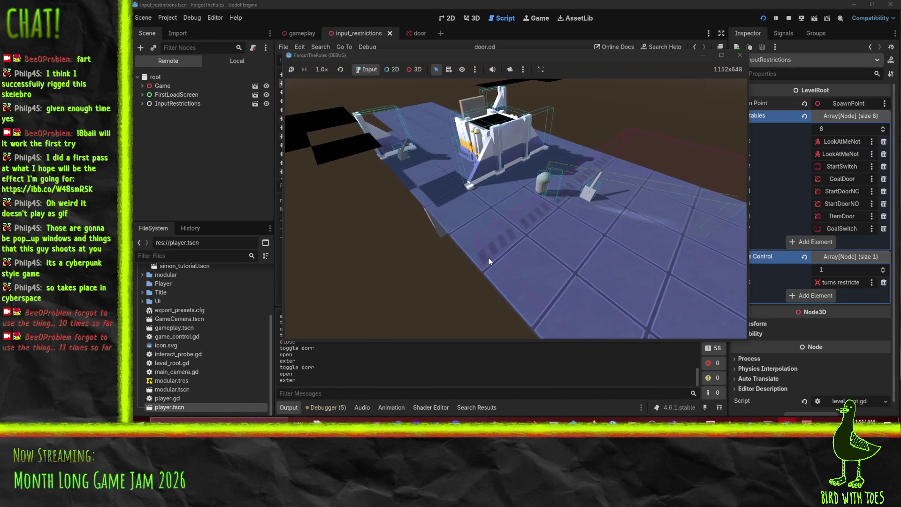
key("s")
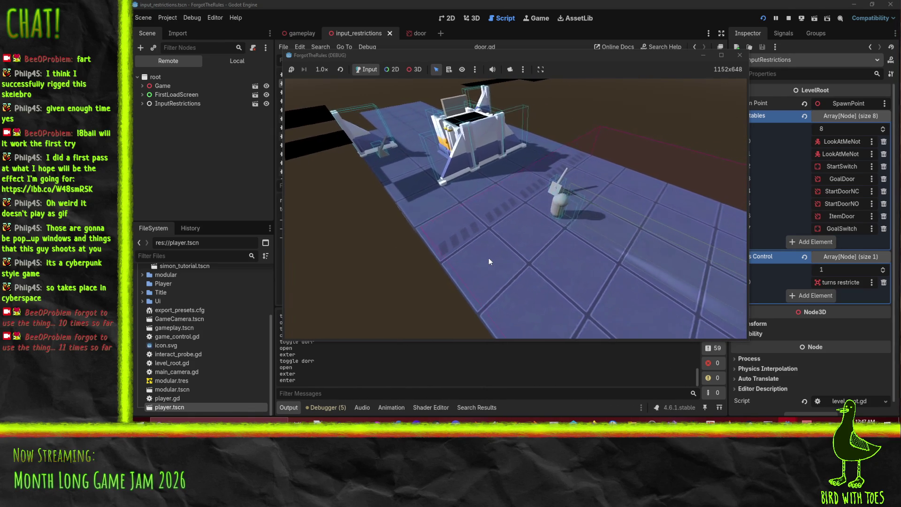
key("s")
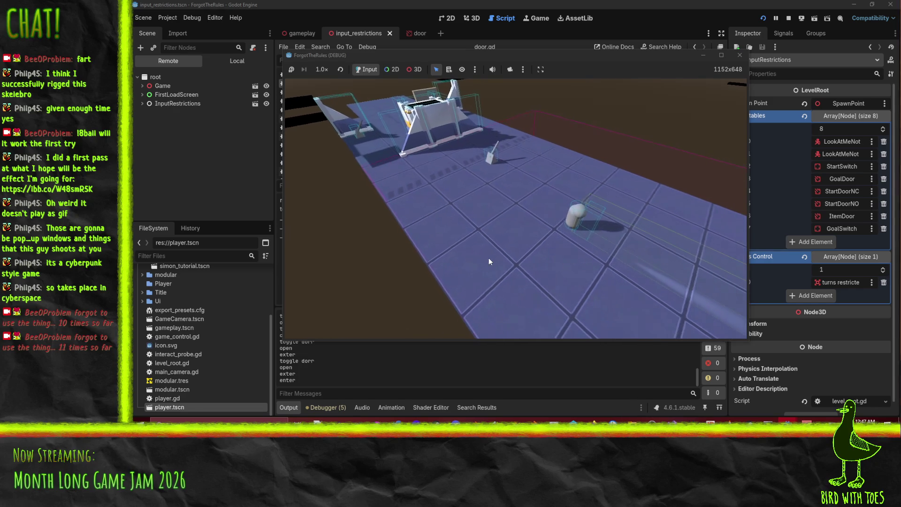
key("s")
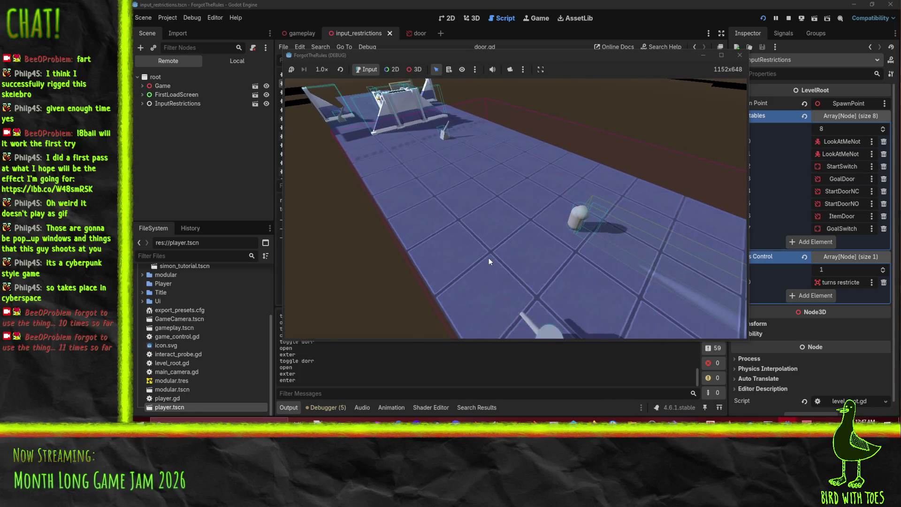
key("s")
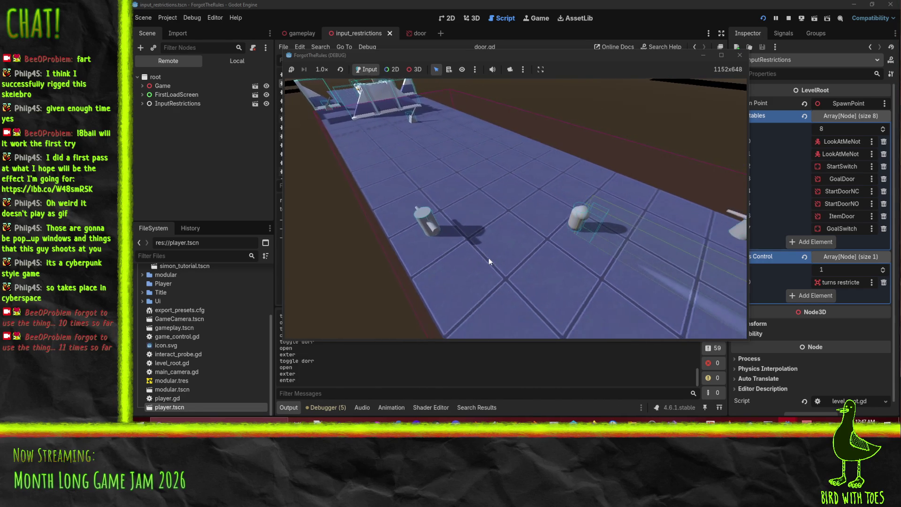
key("s")
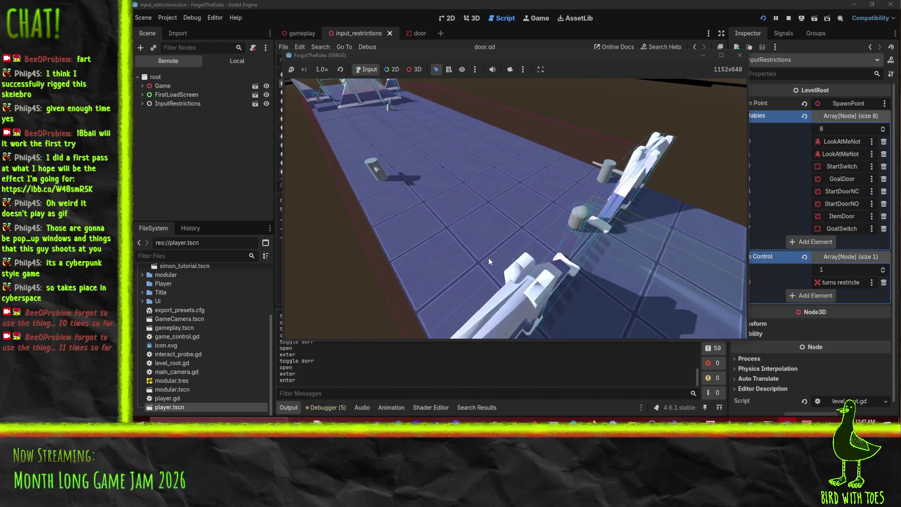
key("s")
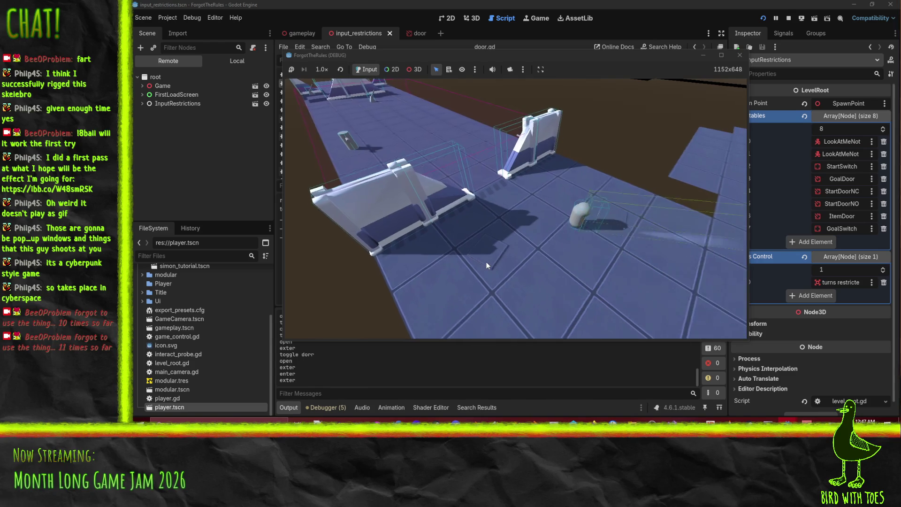
key("s")
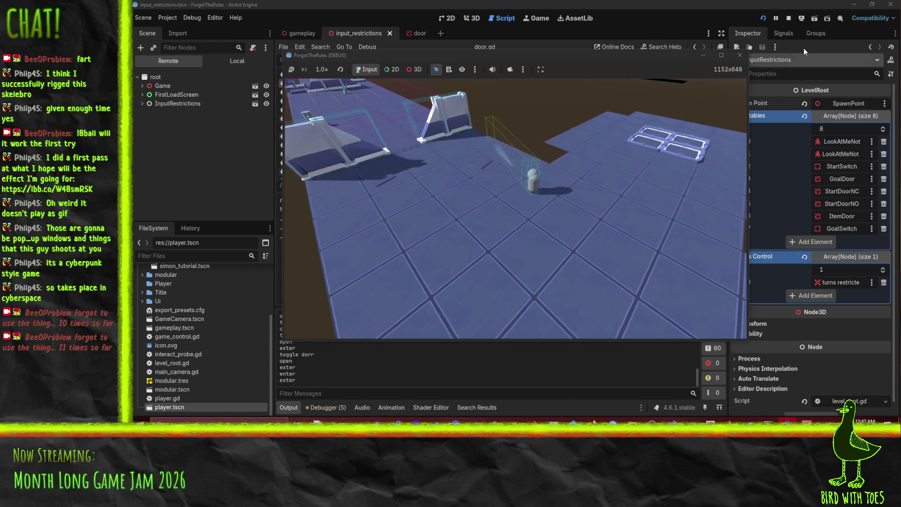
left_click(788, 19)
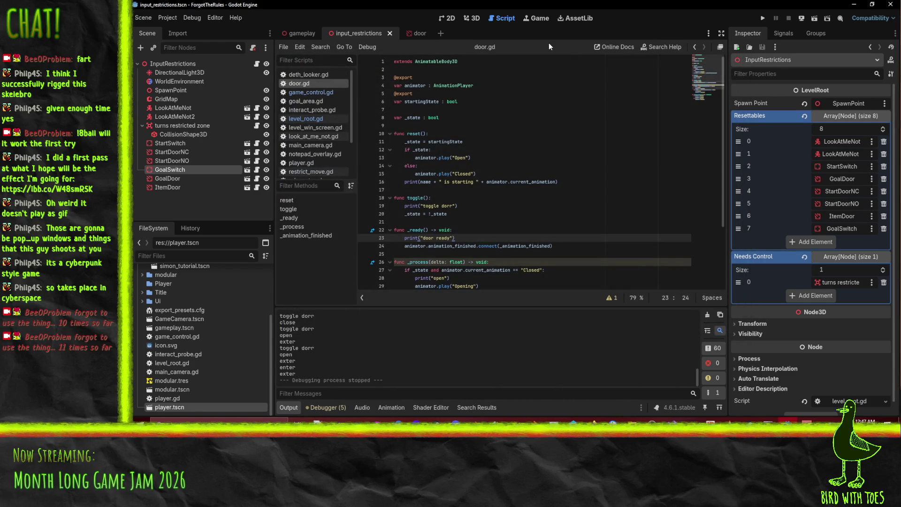
Add StartDoorNO as a second To Toggle entry on StartSwitch, save, and view the level in 3D
left_click(179, 142)
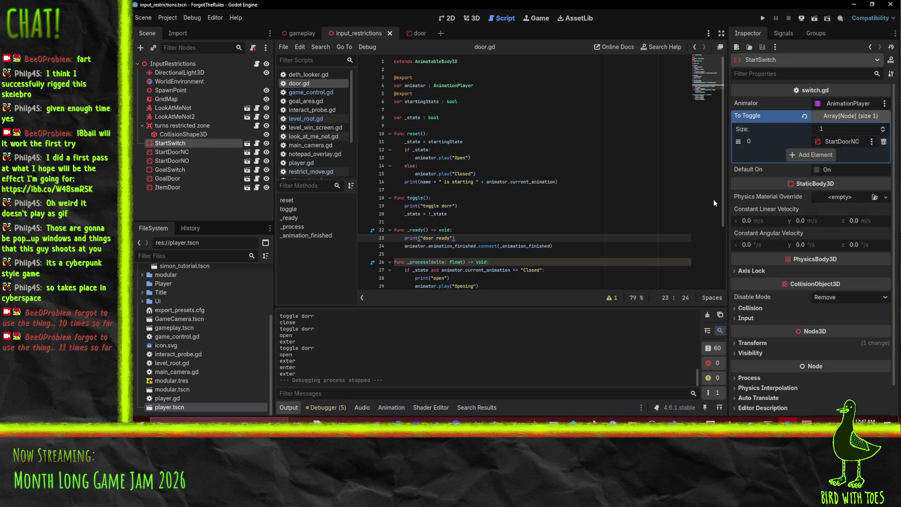
left_click(884, 127)
left_click_drag(171, 160, 840, 154)
key("ctrl+s")
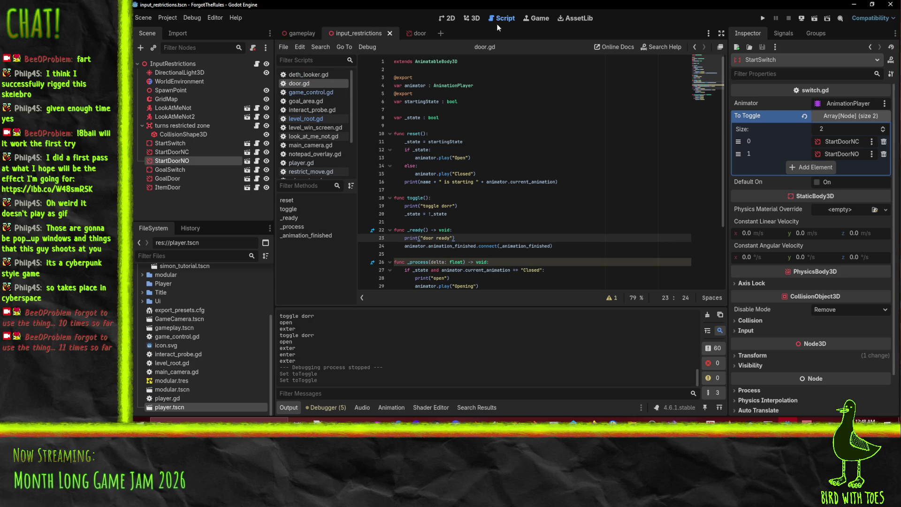
left_click(472, 19)
mouse_move(552, 198)
left_mouse_down()
mouse_move(484, 173)
mouse_move(537, 217)
mouse_move(538, 205)
mouse_move(492, 173)
mouse_move(499, 202)
mouse_move(468, 194)
mouse_move(495, 211)
left_mouse_up()
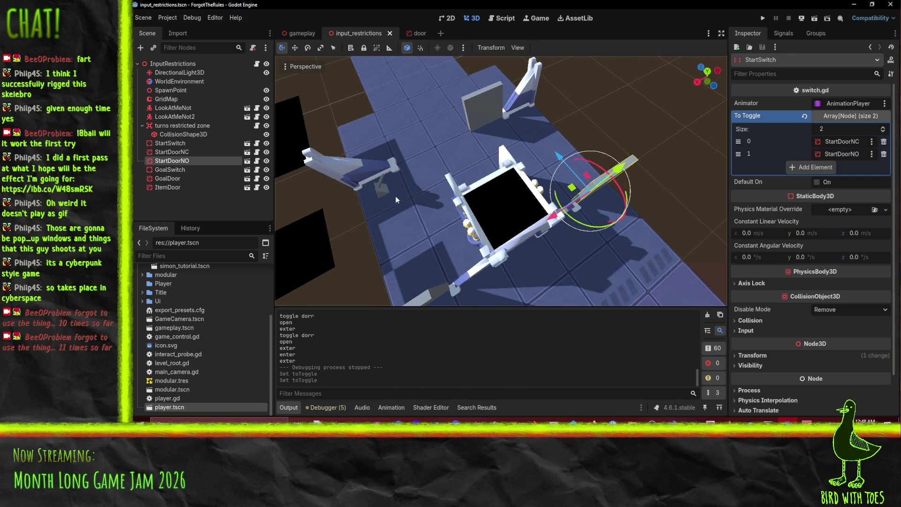
Select StartSwitch in the 3D view and drag it -27 units along the Z axis
scroll(395, 195, "down", 5)
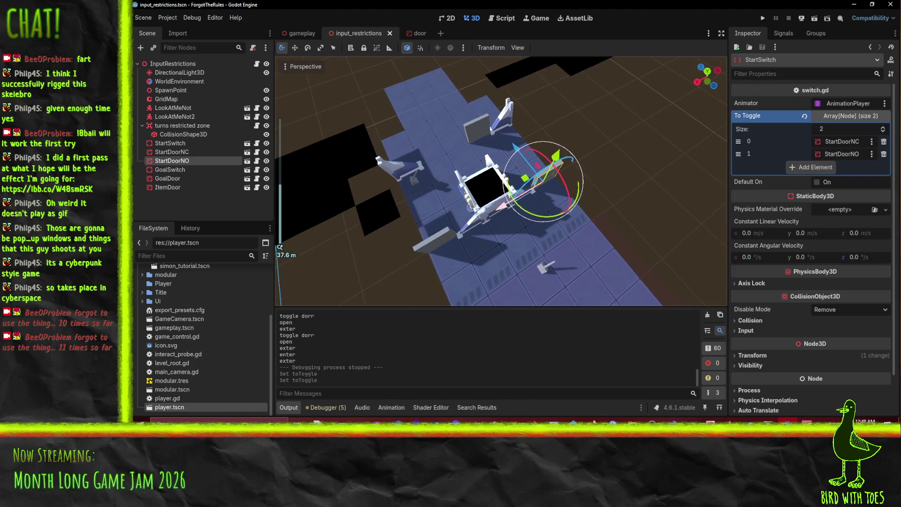
left_click_drag(469, 178, 489, 161)
scroll(488, 161, "up", 4)
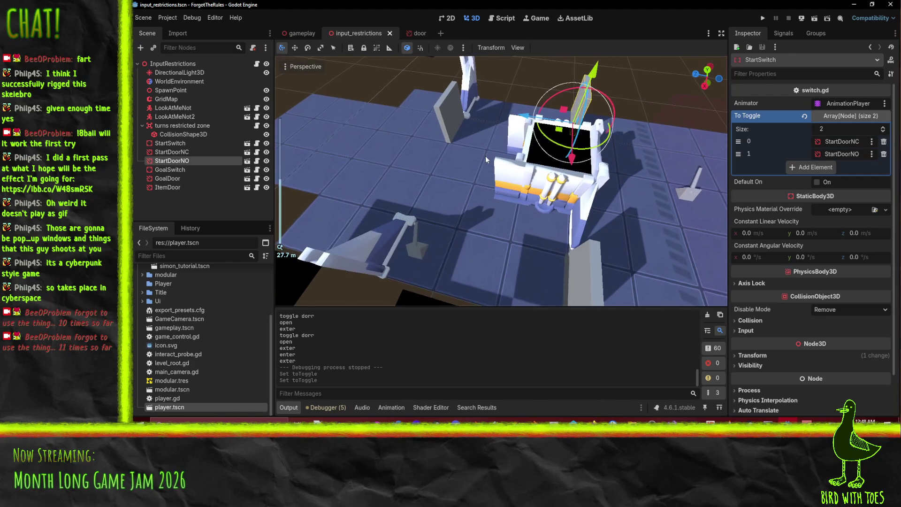
scroll(481, 156, "down", 2)
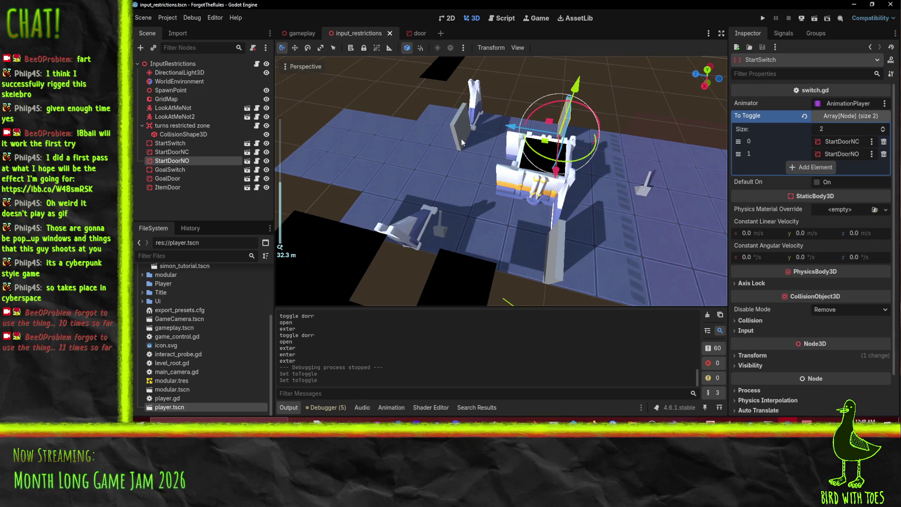
mouse_move(707, 189)
left_mouse_down()
mouse_move(480, 148)
mouse_move(551, 153)
mouse_move(568, 157)
mouse_move(447, 145)
left_mouse_up()
scroll(492, 160, "down", 5)
mouse_move(543, 171)
left_mouse_down()
mouse_move(687, 198)
mouse_move(537, 179)
mouse_move(679, 199)
mouse_move(582, 205)
left_mouse_up()
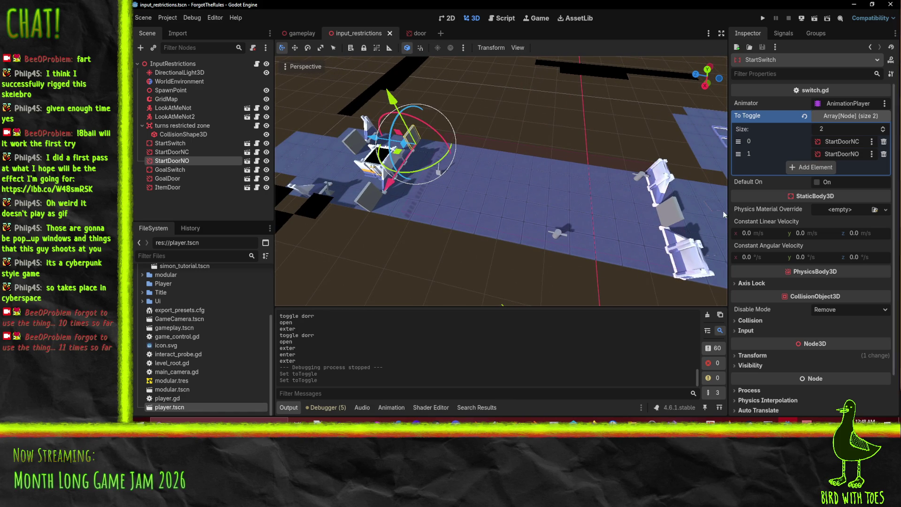
left_click(329, 193)
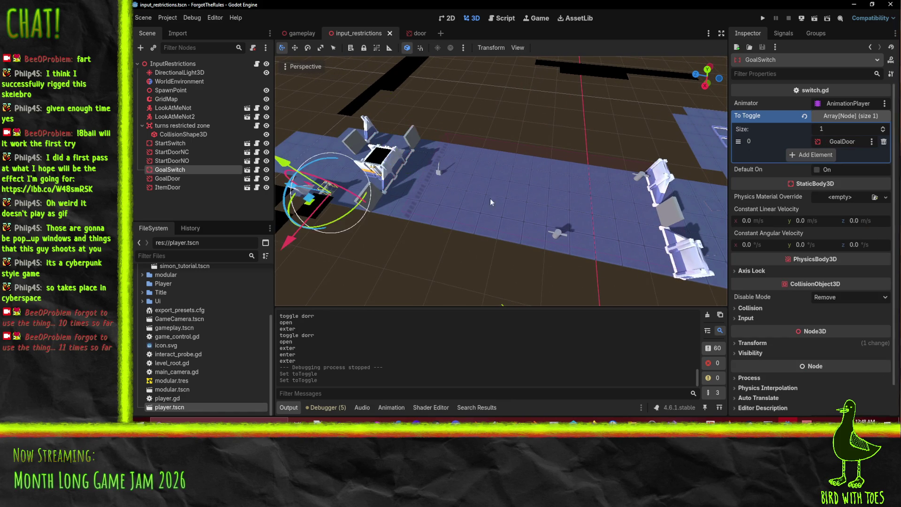
left_click(439, 175)
mouse_move(407, 172)
left_mouse_down()
mouse_move(585, 188)
mouse_move(540, 186)
mouse_move(548, 185)
left_mouse_up()
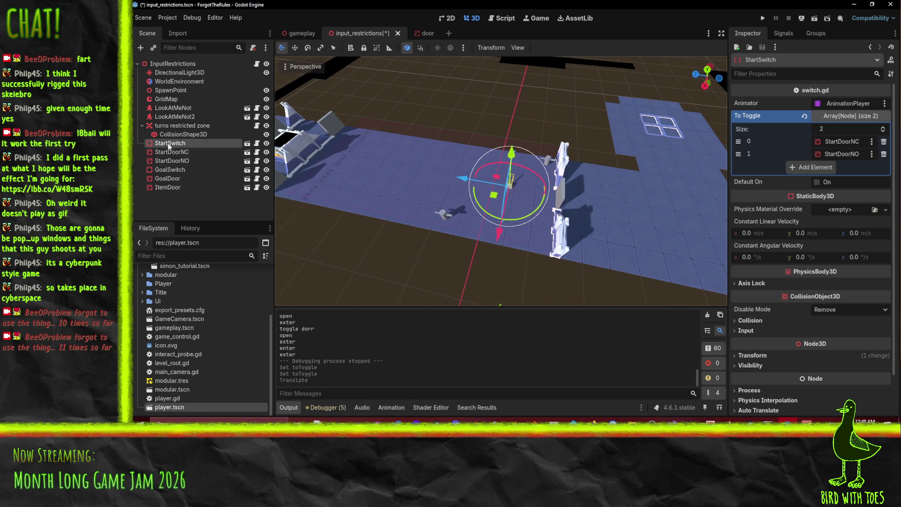
Duplicate StartSwitch and drag the StartSwitch2 copy to the right of the wall
right_click(169, 146)
left_click(192, 271)
mouse_move(495, 203)
left_mouse_down()
mouse_move(601, 221)
mouse_move(631, 211)
left_mouse_up()
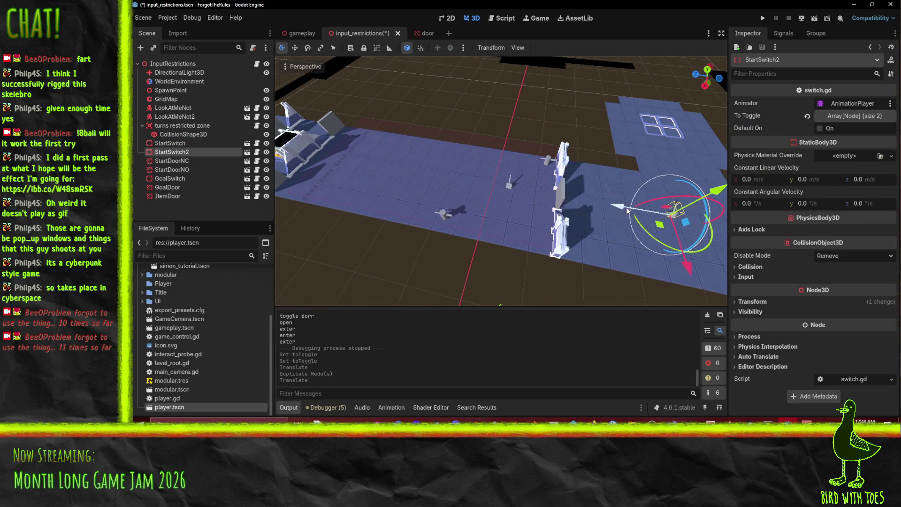
Move StartSwitch2 with axis-locked G moves along Z and X to the far end of the floor
key("g")
key("z")
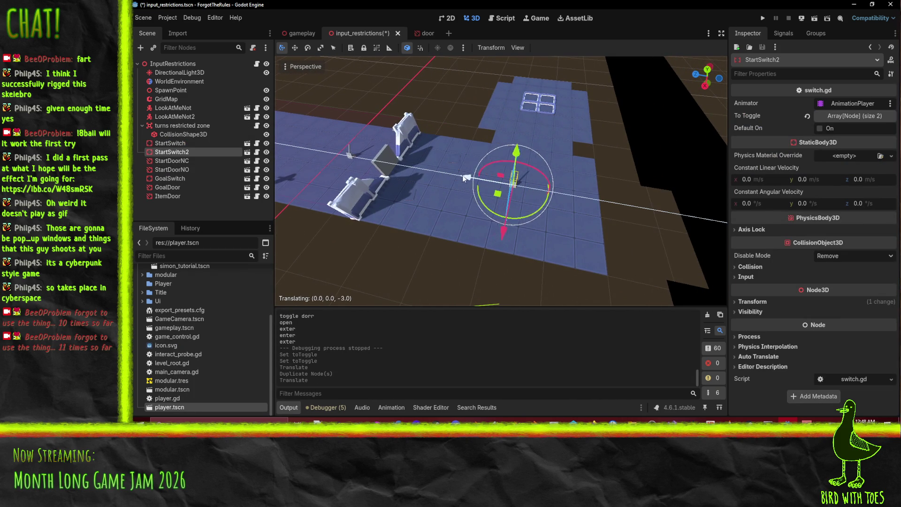
left_click(492, 182)
key("g")
key("x")
left_click(528, 303)
key("g")
key("z")
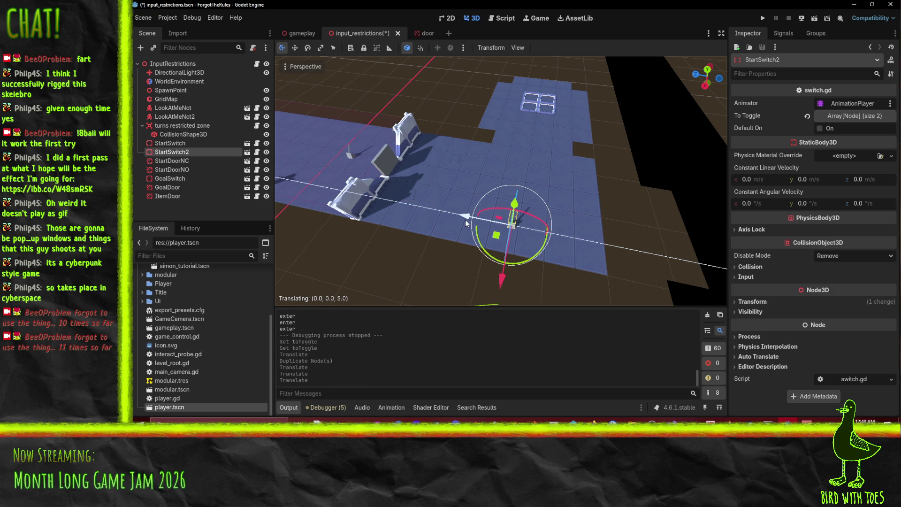
left_click(466, 219)
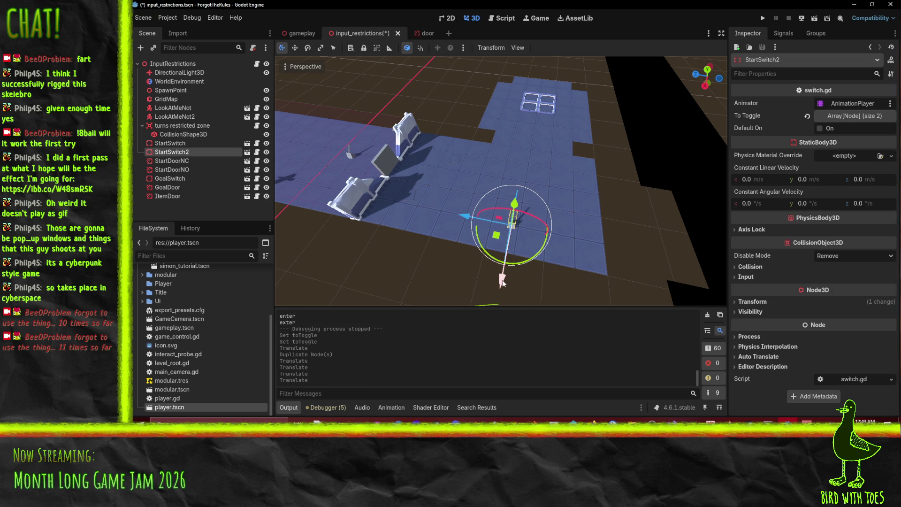
key("g")
key("x")
left_click(519, 166)
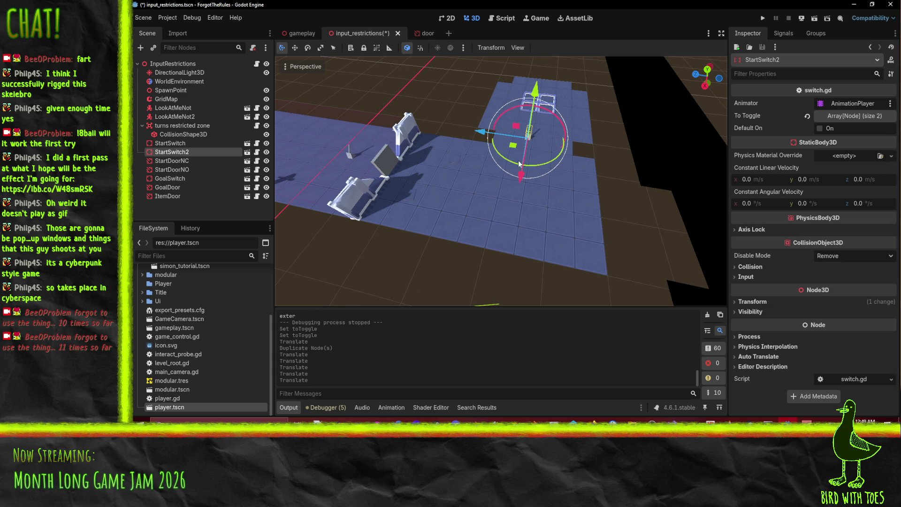
key("g")
key("z")
left_click(486, 145)
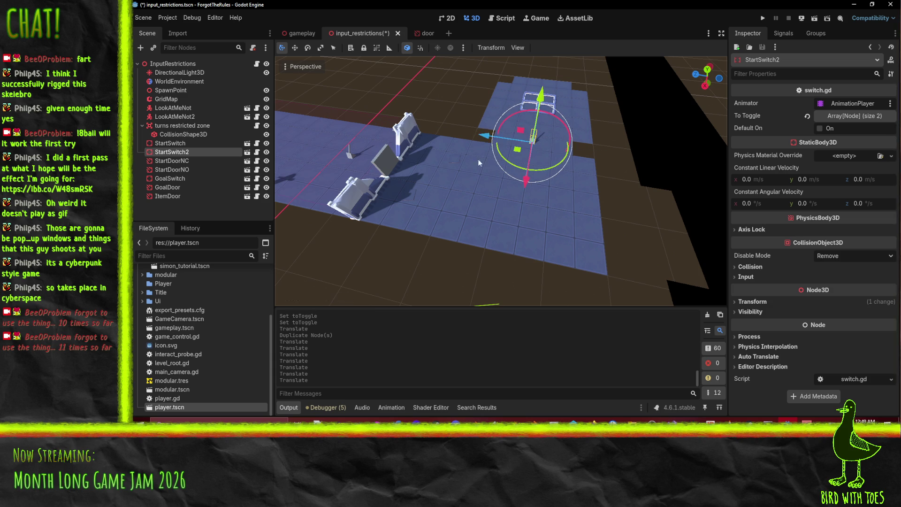
mouse_move(443, 192)
left_mouse_down()
mouse_move(460, 215)
mouse_move(522, 212)
mouse_move(448, 234)
mouse_move(544, 183)
left_mouse_up()
Reselect StartSwitch2 and begin renaming it, clearing the old name
left_click(435, 240)
left_click(528, 158)
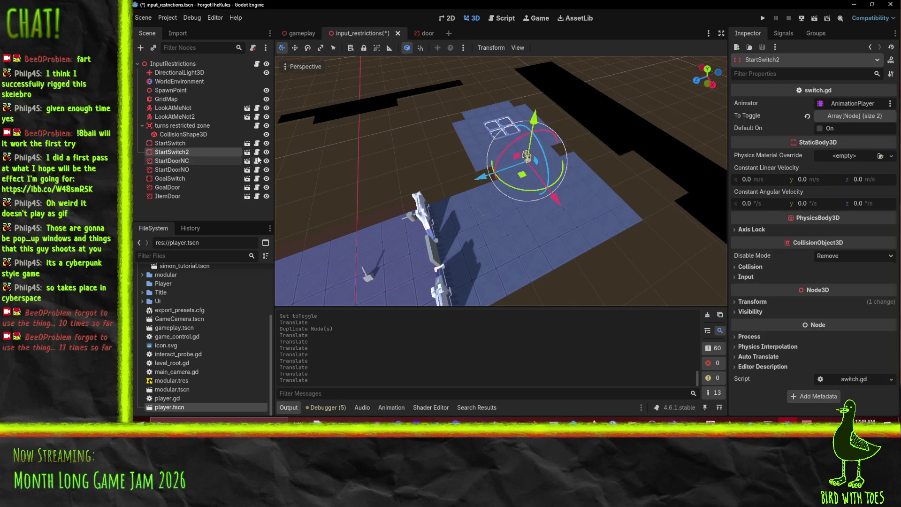
key("ctrl+shift+a")
left_click(583, 313)
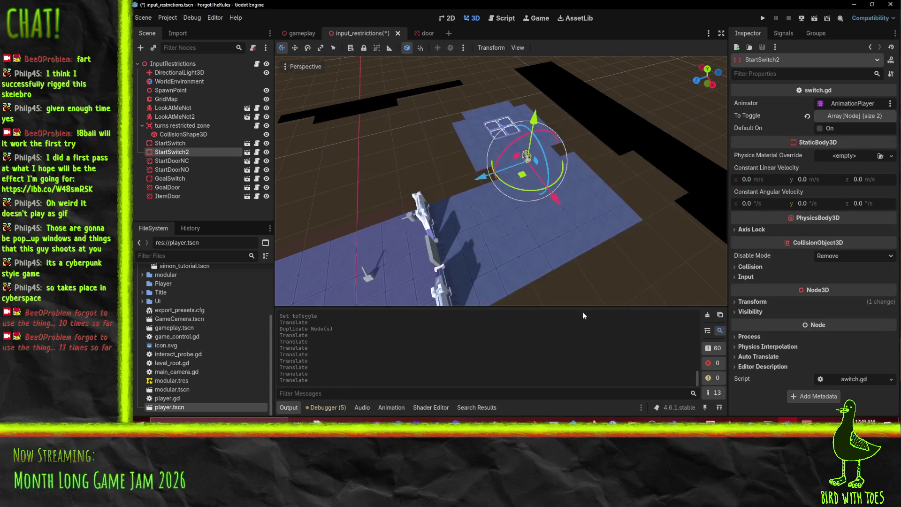
key("F2")
key("BackSpace")
Rename the switch node to 'ItemSwitch'
type("ItemSwitch")
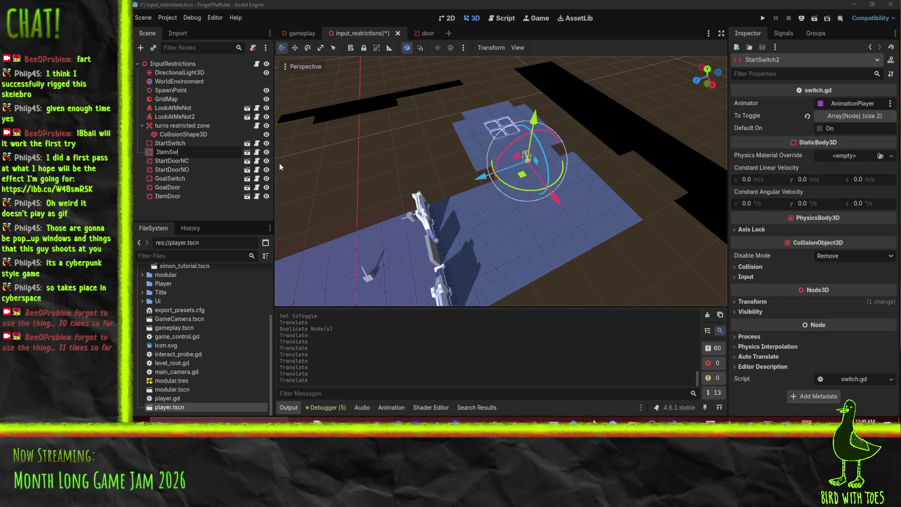
key("Return")
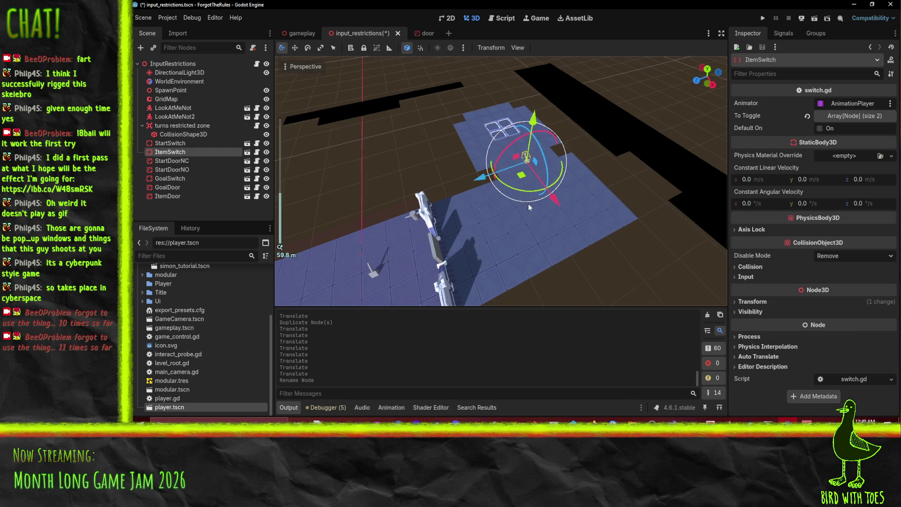
scroll(522, 183, "up", 5)
left_click_drag(611, 177, 597, 186)
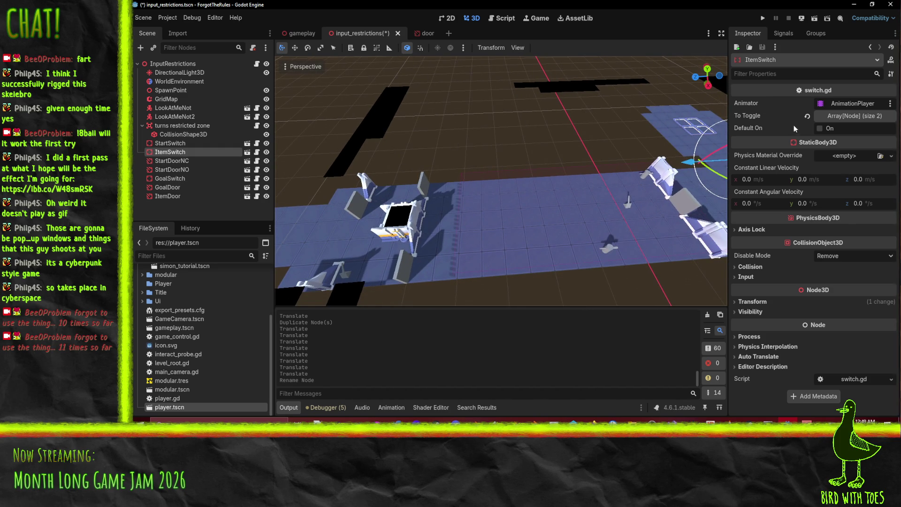
Replace StartDoorNO with ItemDoor in ItemSwitch's To Toggle list, keeping StartDoorNC
left_click(869, 117)
left_click(884, 154)
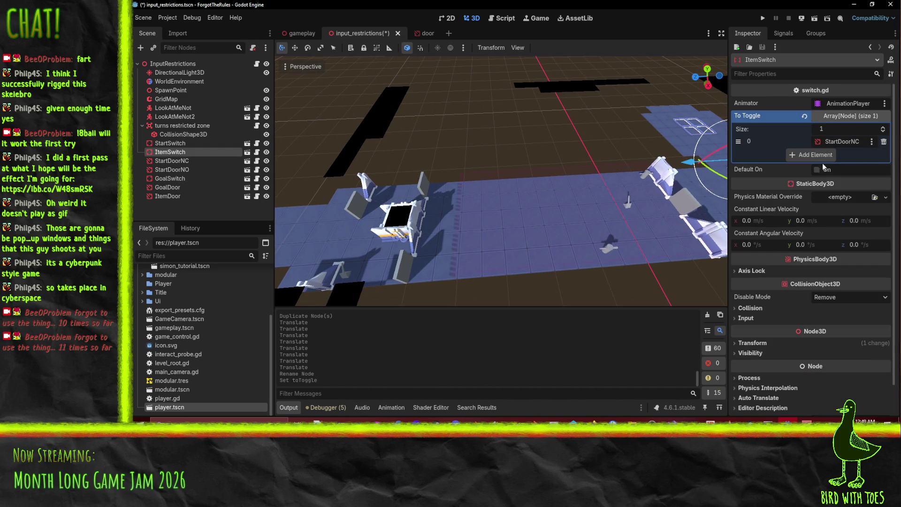
left_click_drag(192, 196, 849, 167)
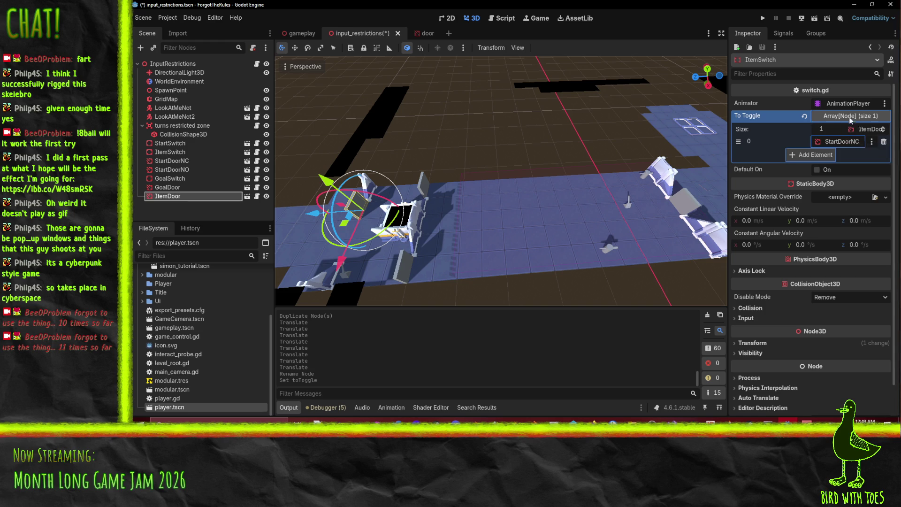
left_click_drag(848, 123, 849, 121)
Move ItemSwitch to the bottom of the scene tree and save the scene
left_click_drag(169, 153, 172, 199)
key("ctrl+s")
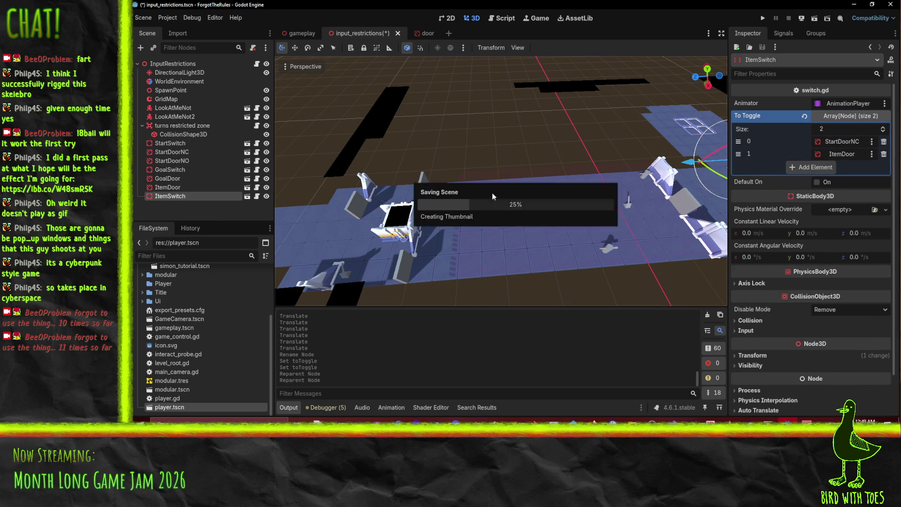
scroll(458, 181, "up", 5)
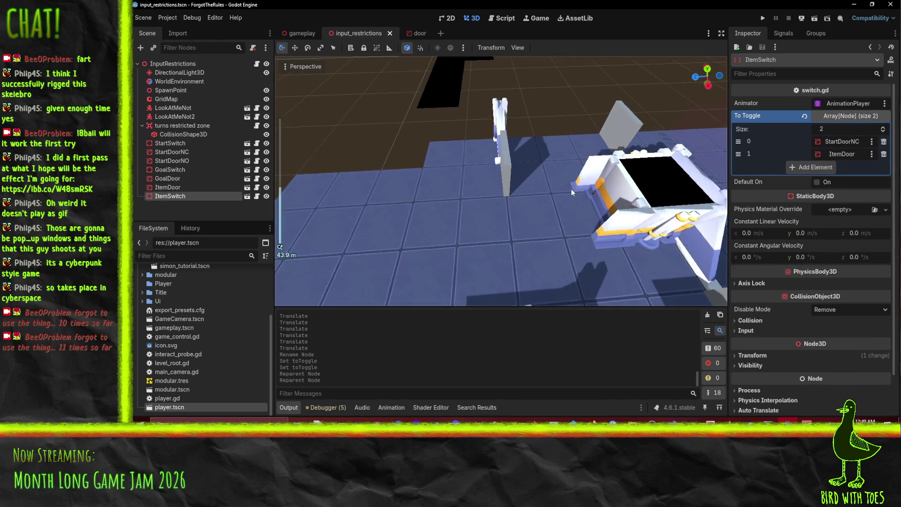
scroll(571, 191, "down", 4)
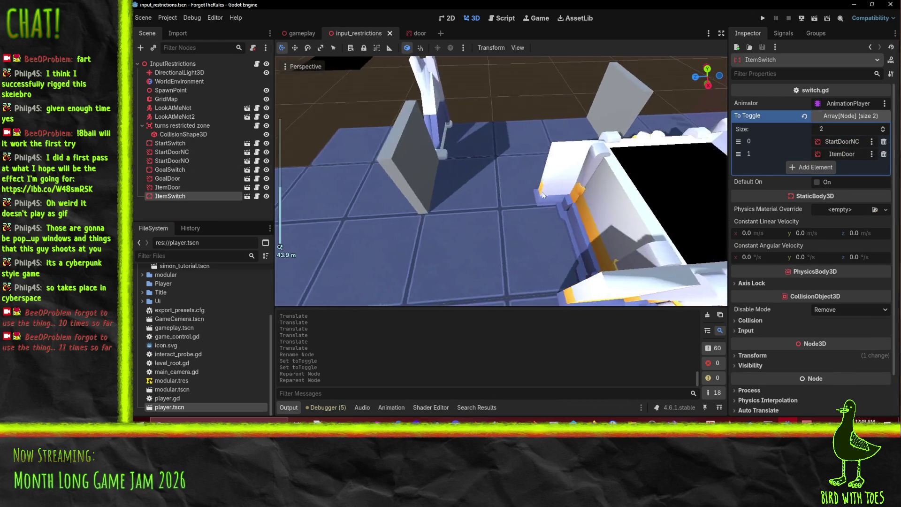
scroll(541, 190, "up", 3)
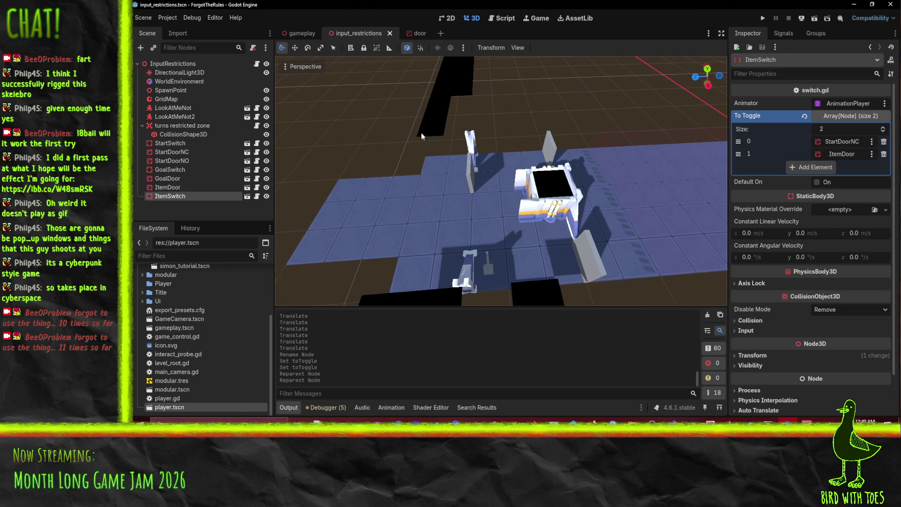
left_click(167, 99)
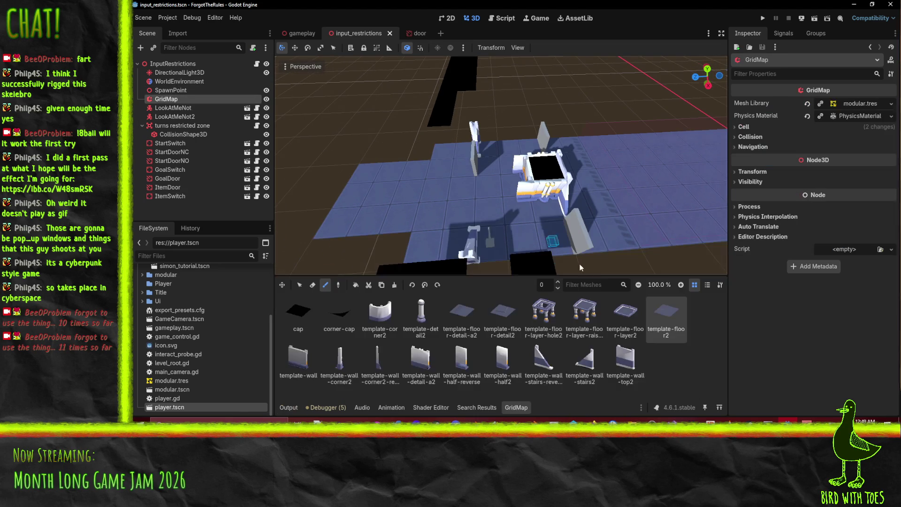
Place a plain template-wall piece in the enclosure and rotate it
left_click(298, 361)
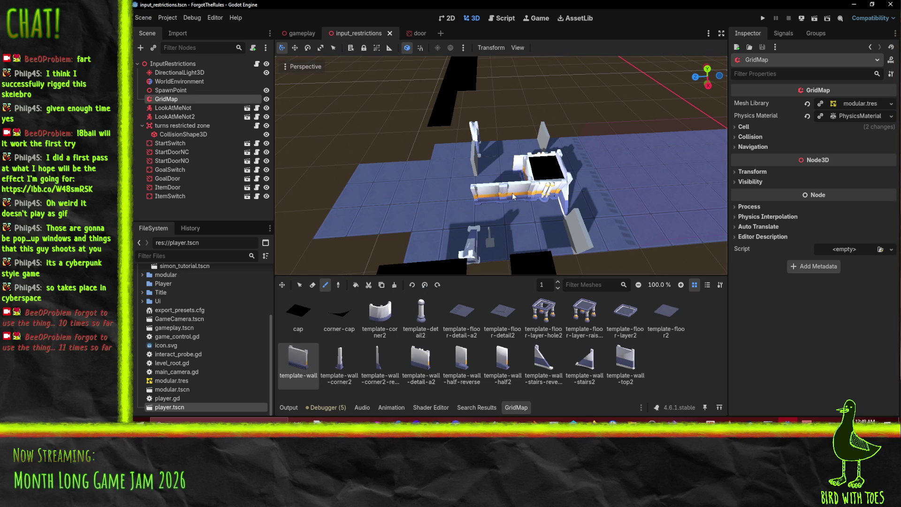
left_click(513, 196)
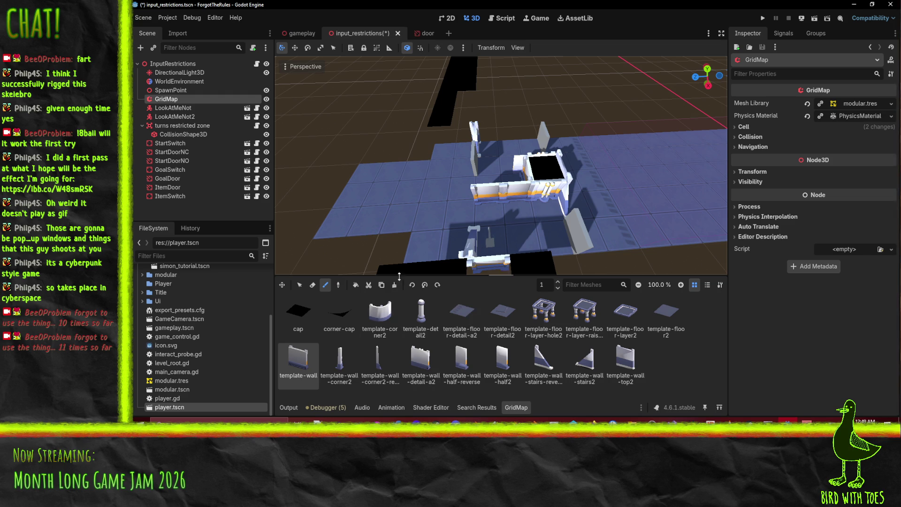
left_click(425, 287)
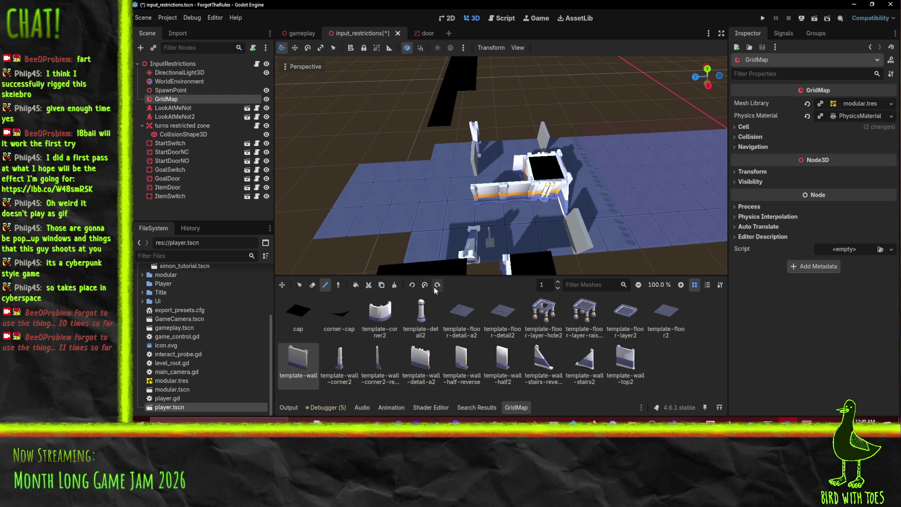
left_click(425, 285)
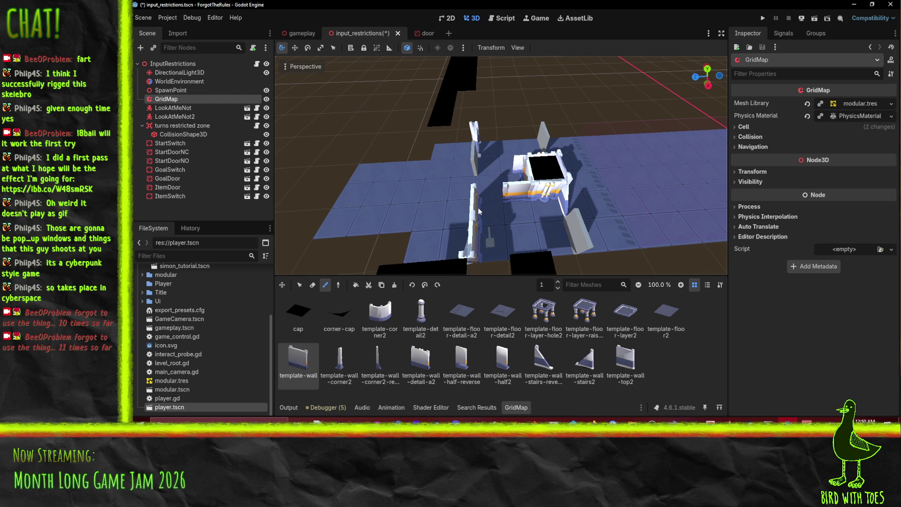
Switch to the template-corner2 piece and rotate it until it fits the wall
left_click(381, 310)
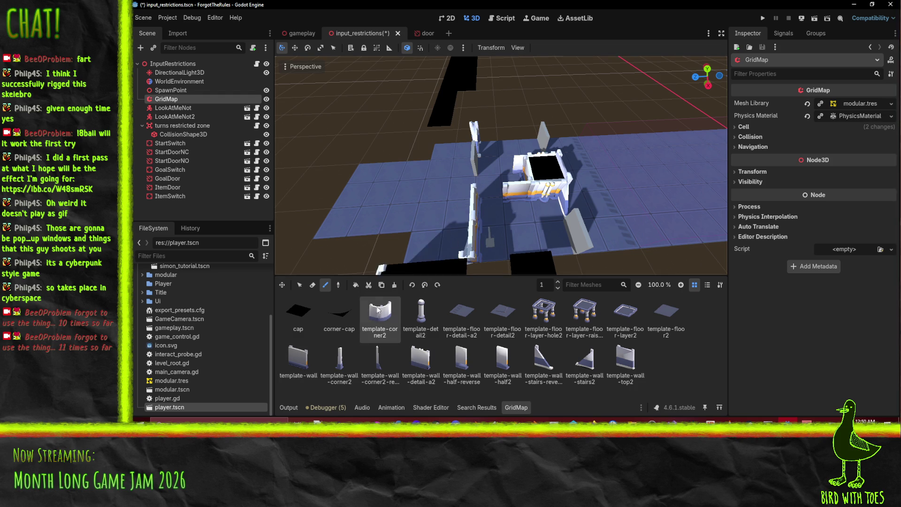
left_click(432, 288)
left_click(433, 287)
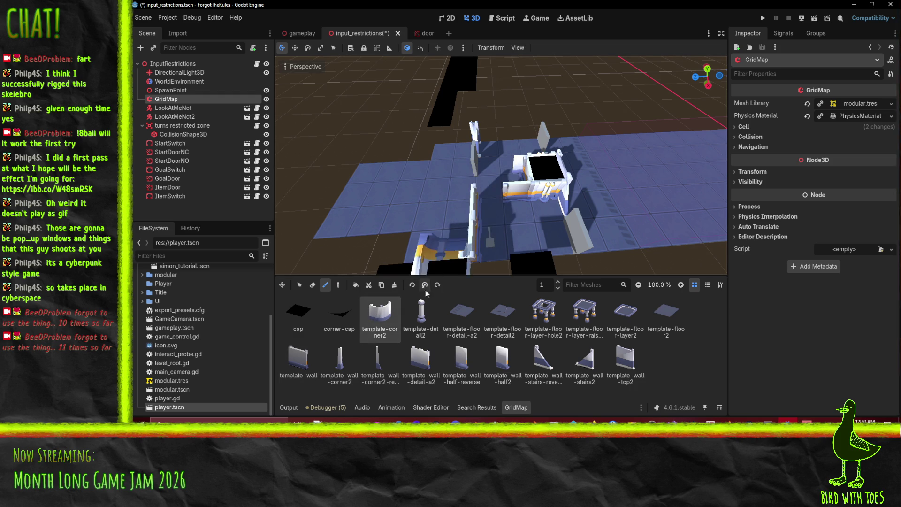
left_click(423, 288)
left_click(423, 288)
left_click(437, 286)
left_click(437, 286)
left_click(437, 286)
left_click(438, 286)
left_click(437, 286)
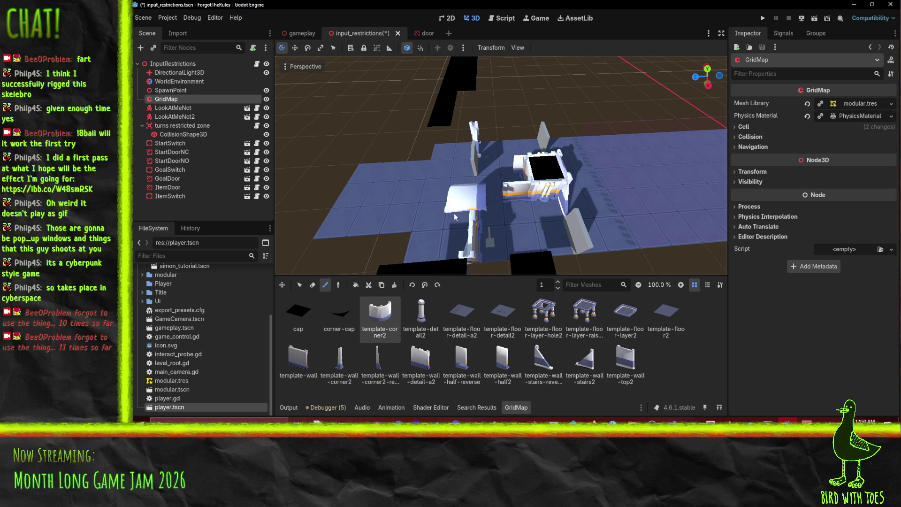
left_click(424, 286)
left_click(412, 285)
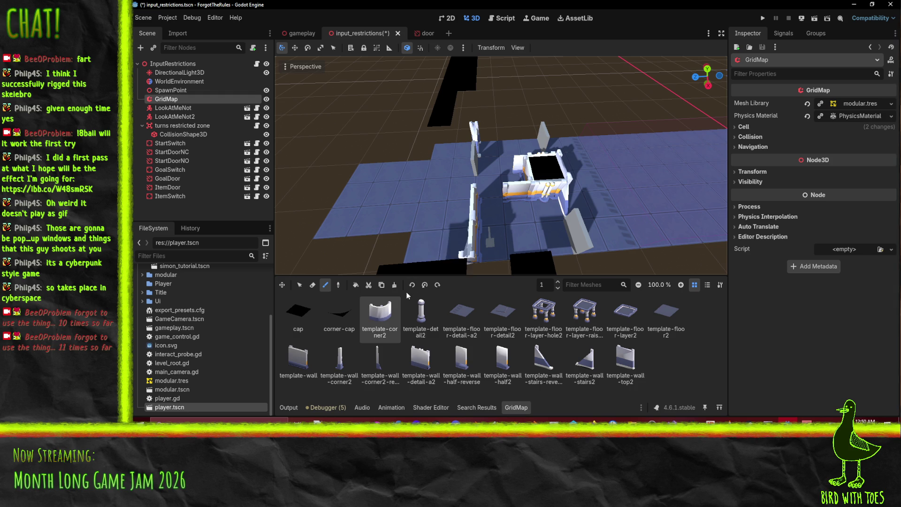
left_click(411, 287)
left_click(412, 286)
left_click(413, 286)
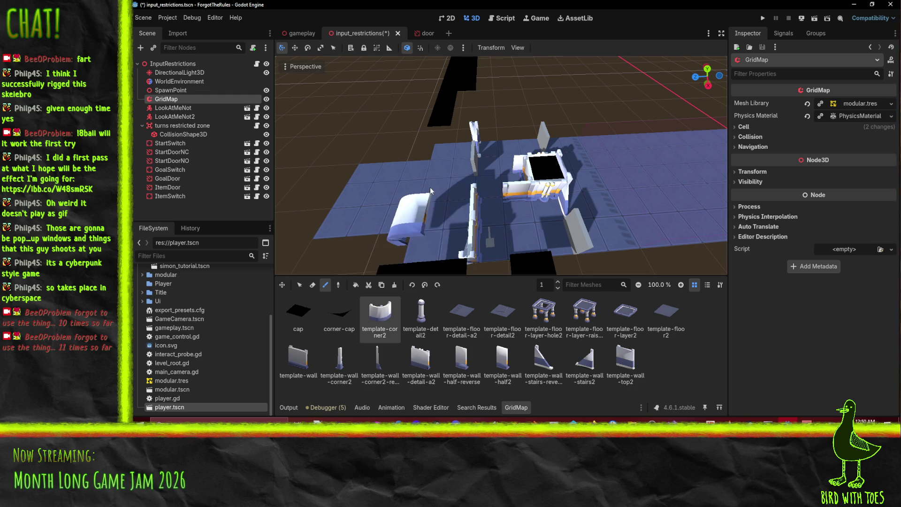
left_click(422, 285)
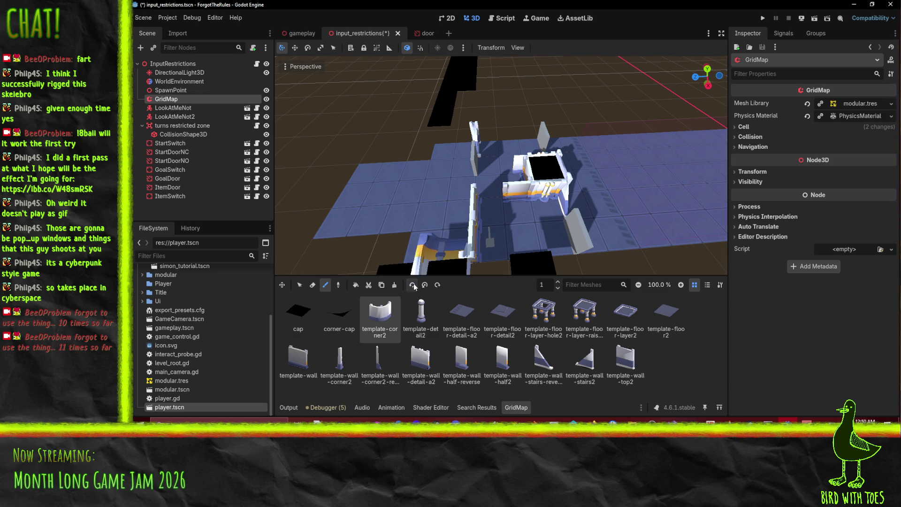
left_click(420, 285)
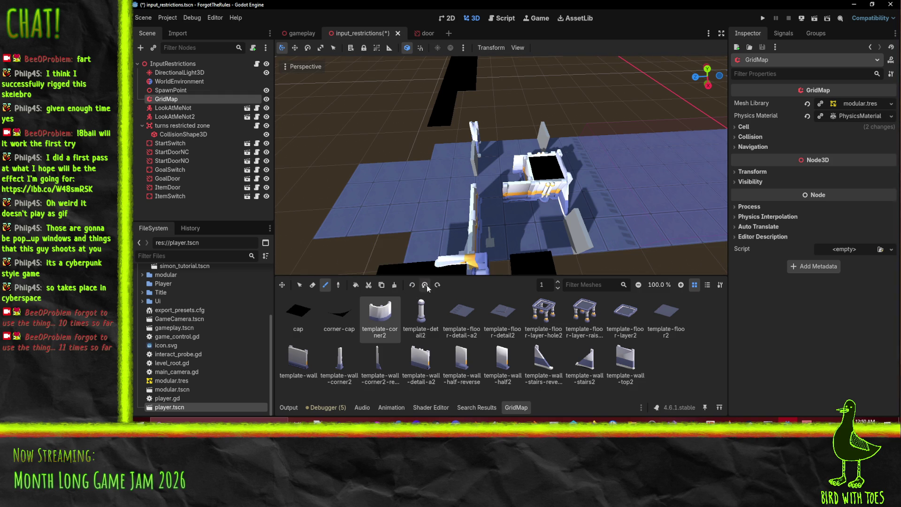
left_click(436, 286)
left_click(436, 286)
left_click(437, 286)
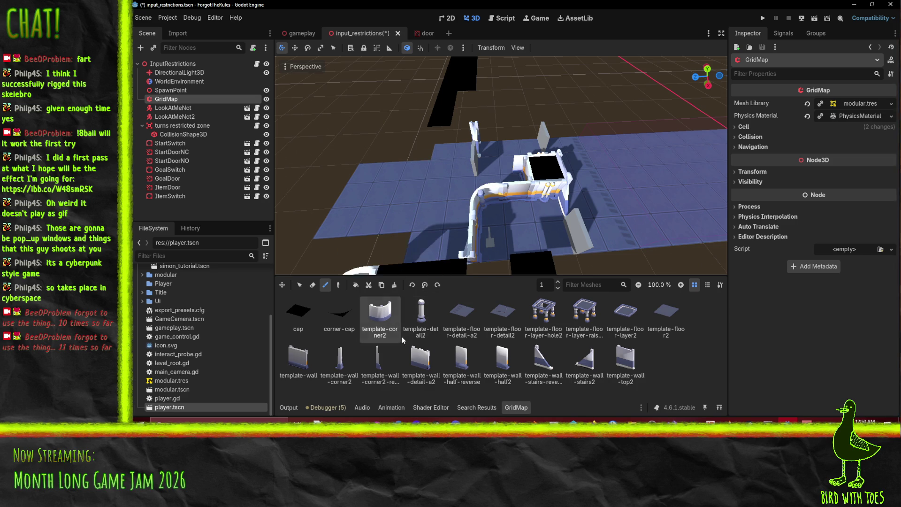
Try the detailed and plain wall pieces and erase unwanted tiles around the enclosure
scroll(526, 204, "up", 3)
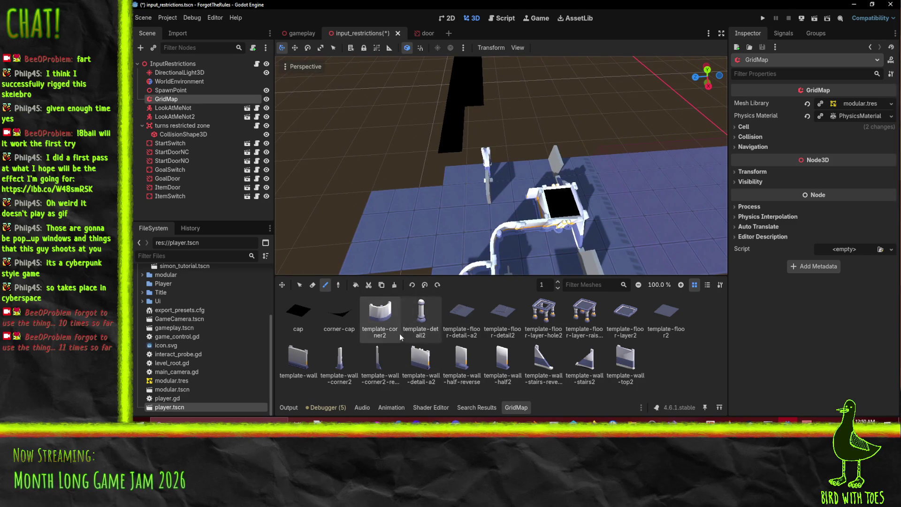
left_click(432, 366)
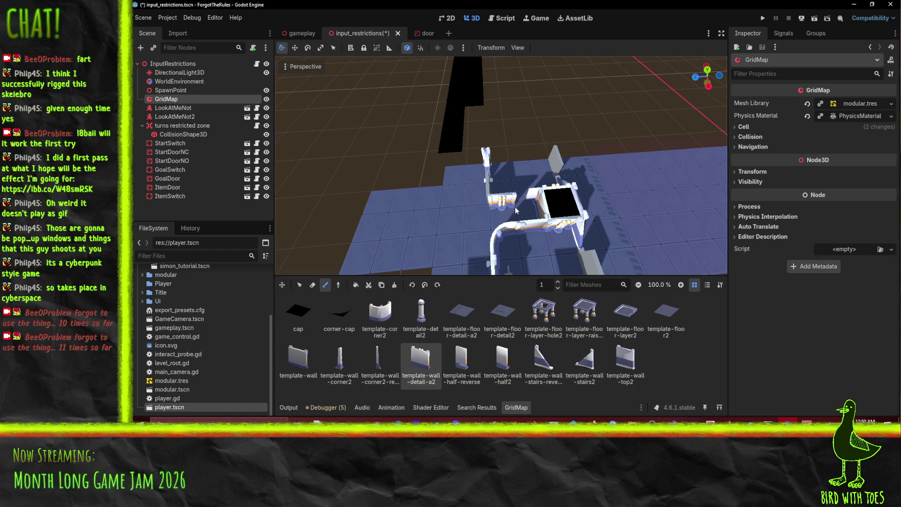
left_click(425, 286)
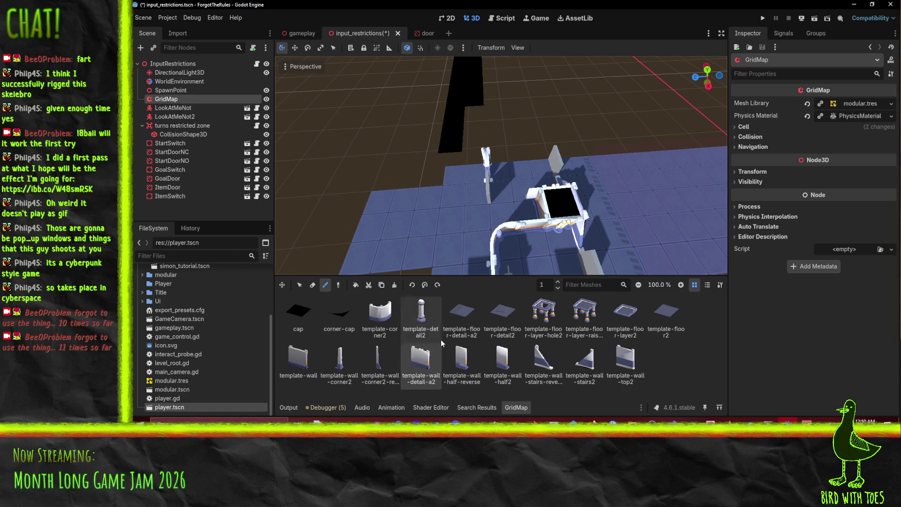
left_click(299, 359)
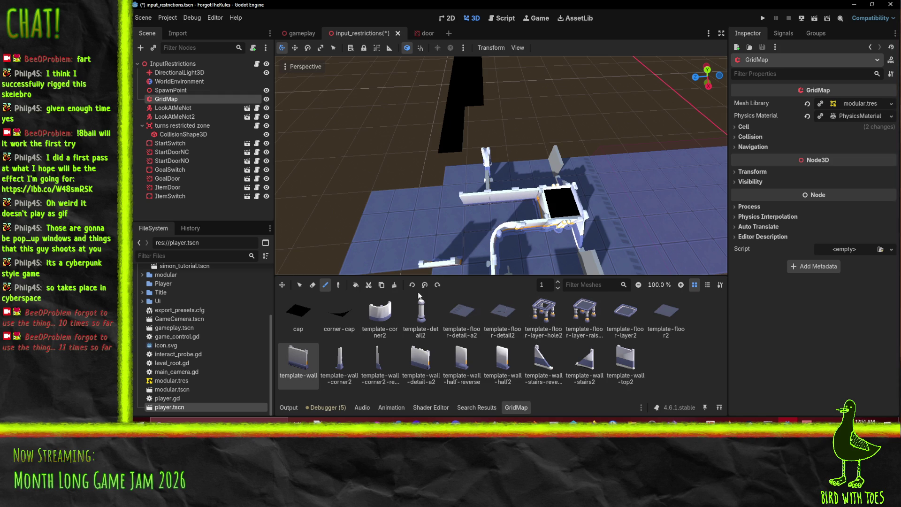
left_click(313, 285)
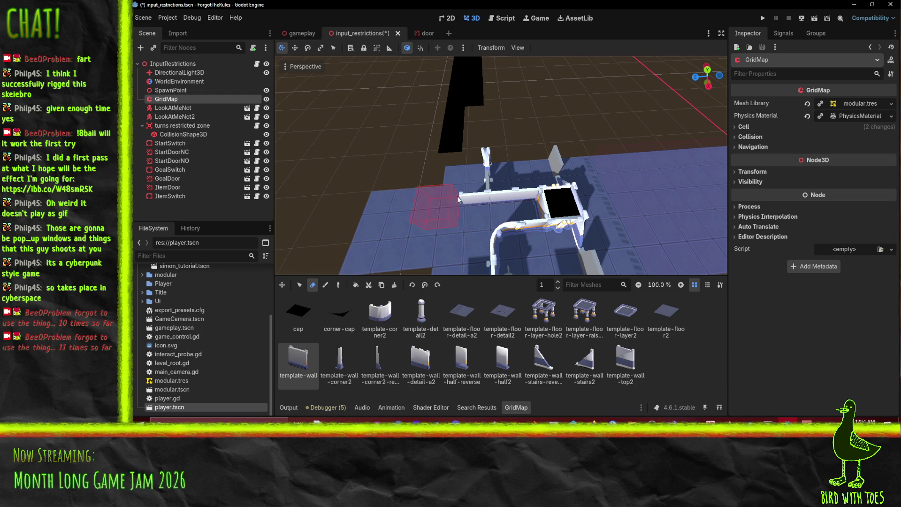
mouse_move(460, 247)
left_mouse_down()
mouse_move(484, 193)
mouse_move(575, 211)
mouse_move(575, 221)
left_mouse_up()
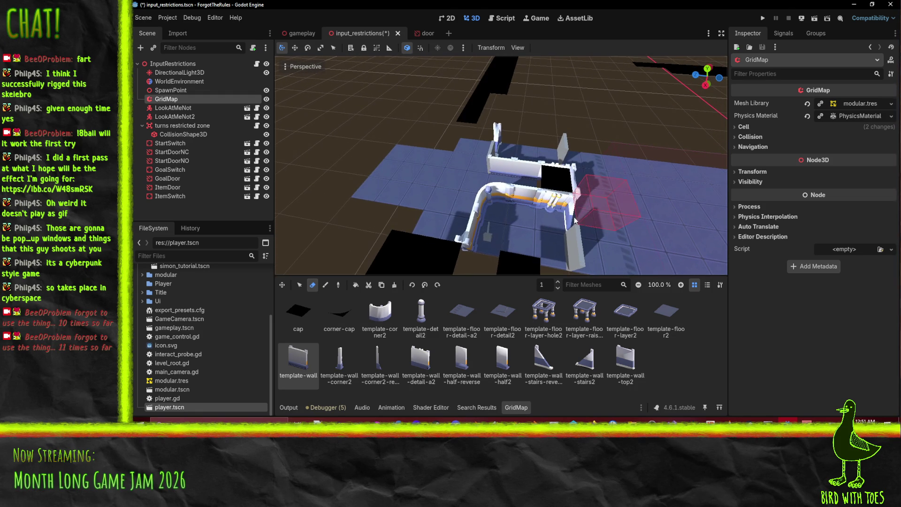
left_click(323, 288)
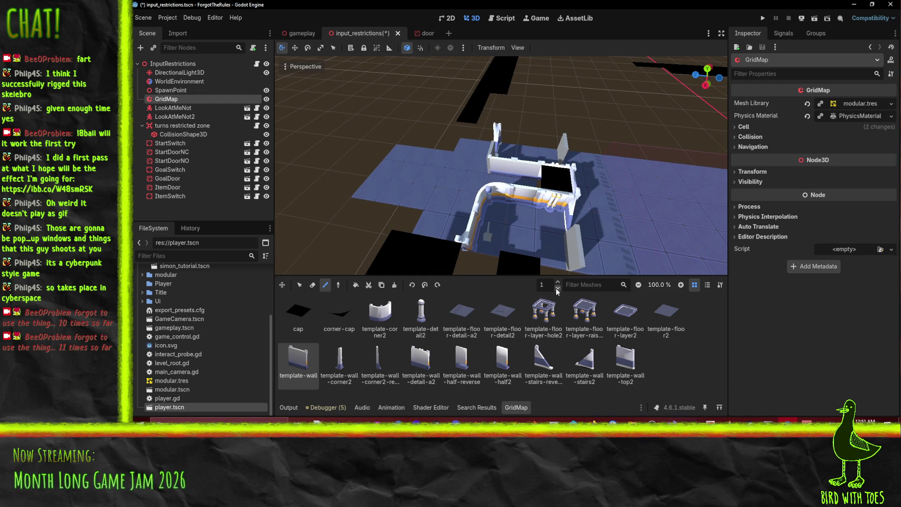
Select the cap piece, then place a template-wall-top2 piece on the enclosure
left_click(299, 313)
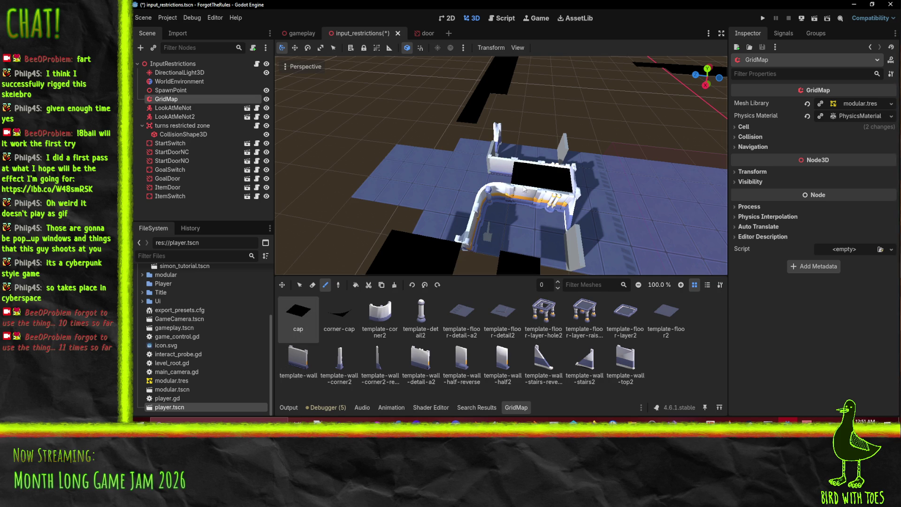
scroll(608, 222, "up", 5)
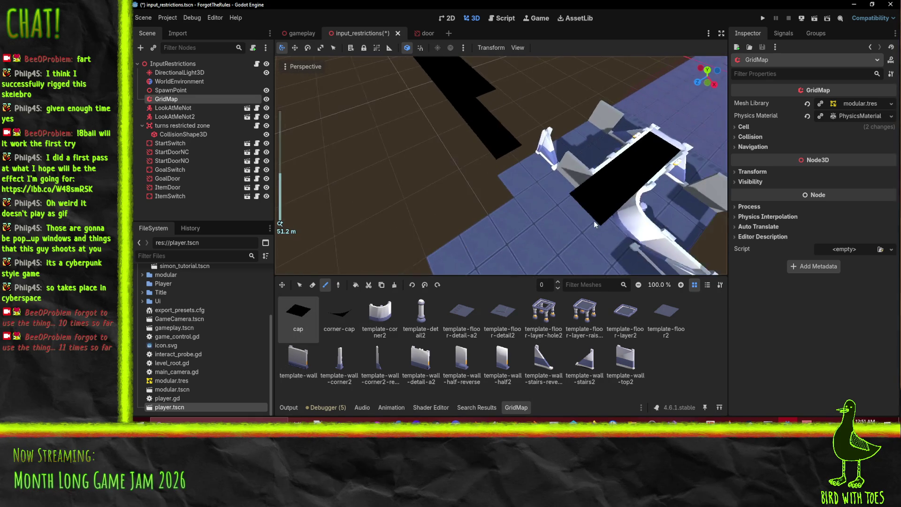
left_click_drag(560, 226, 482, 245)
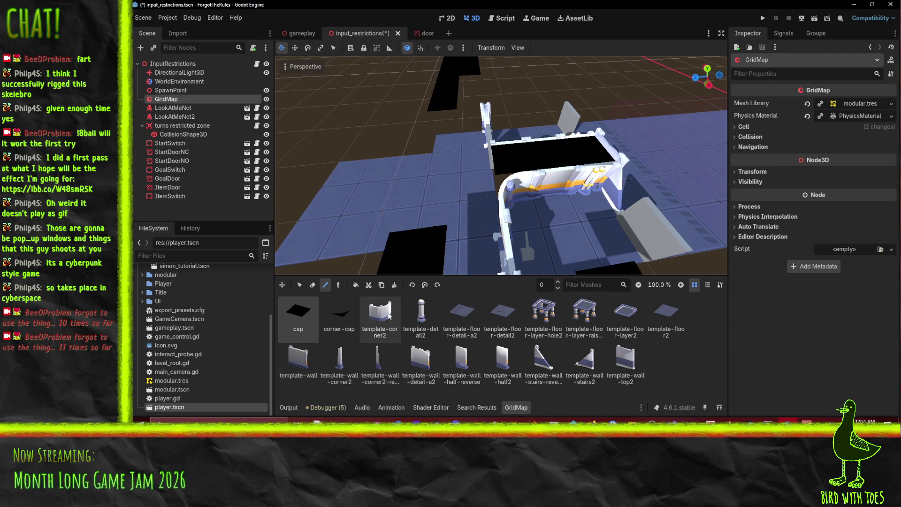
left_click(624, 364)
mouse_move(487, 192)
left_mouse_down()
mouse_move(580, 199)
mouse_move(488, 254)
left_mouse_up()
left_click(547, 153)
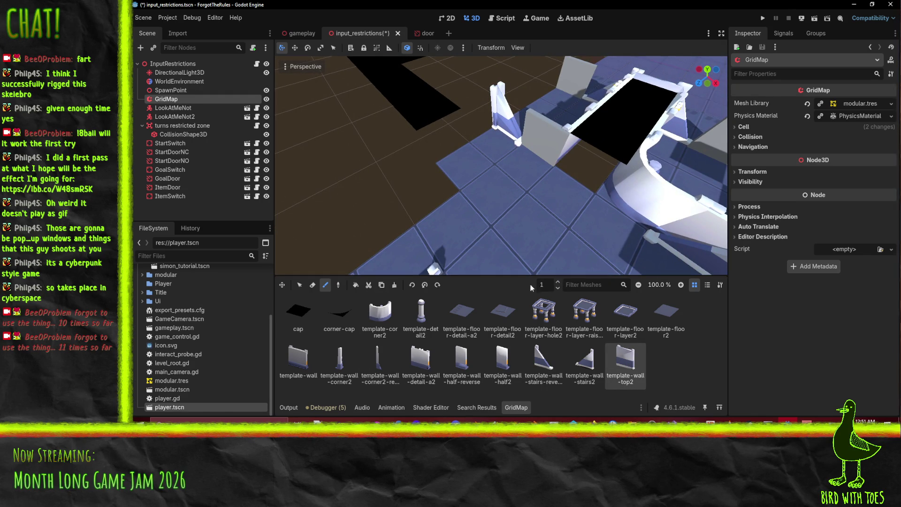
Orient the template-wall-top2 pieces around the dark pit, review from above, and save the scene
left_click(425, 286)
left_click(424, 286)
left_click(425, 286)
left_click(425, 286)
left_click(426, 286)
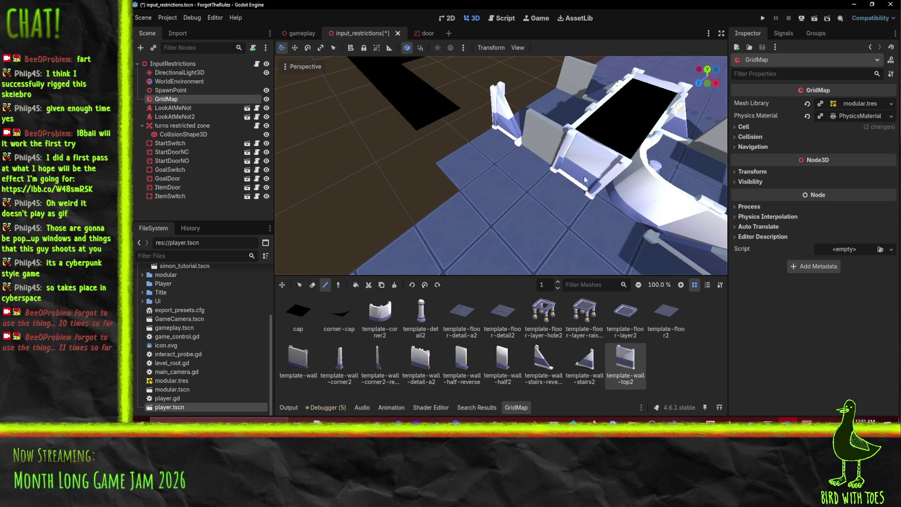
mouse_move(623, 199)
left_mouse_down()
mouse_move(587, 153)
mouse_move(590, 135)
mouse_move(611, 145)
left_mouse_up()
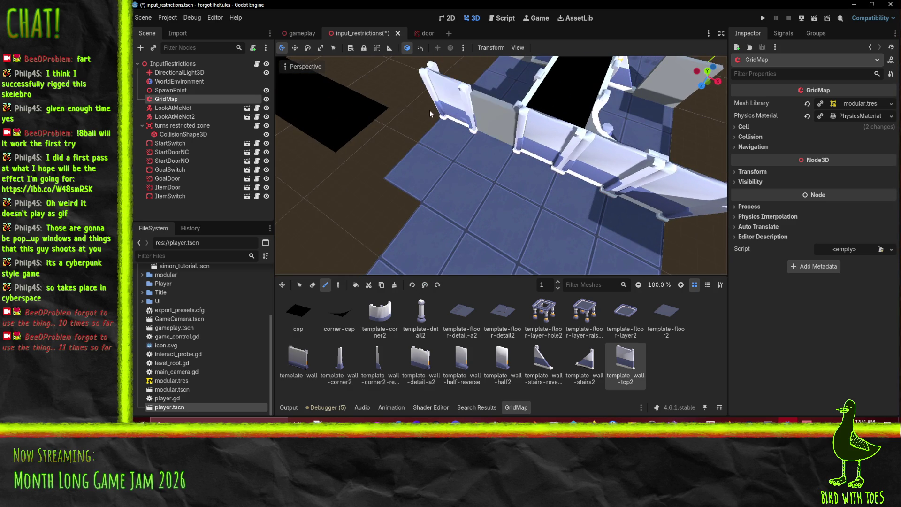
mouse_move(444, 121)
left_mouse_down()
mouse_move(372, 107)
mouse_move(477, 193)
mouse_move(571, 154)
mouse_move(490, 212)
left_mouse_up()
scroll(477, 193, "down", 3)
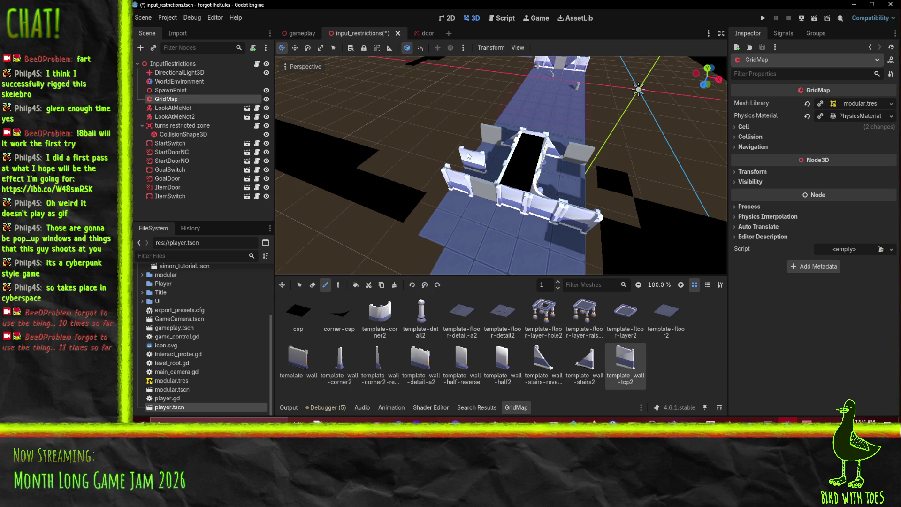
left_click_drag(460, 165, 569, 207)
key("ctrl+s")
Inspect the long floor strip in the viewport, then expand Elements instead of Levels in the FileSystem dock
scroll(523, 182, "up", 5)
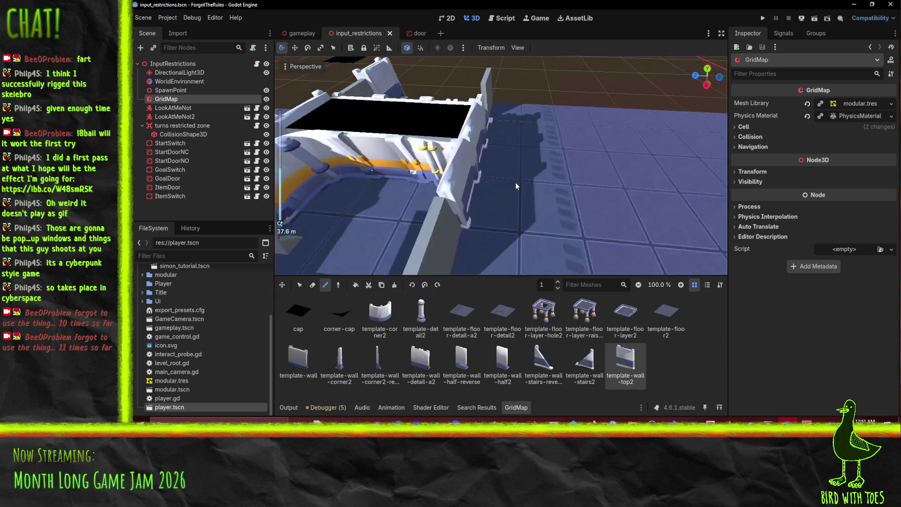
scroll(483, 185, "down", 5)
mouse_move(593, 214)
left_mouse_down()
mouse_move(552, 179)
mouse_move(570, 186)
mouse_move(476, 162)
mouse_move(605, 177)
left_mouse_up()
scroll(578, 190, "up", 5)
scroll(563, 183, "down", 4)
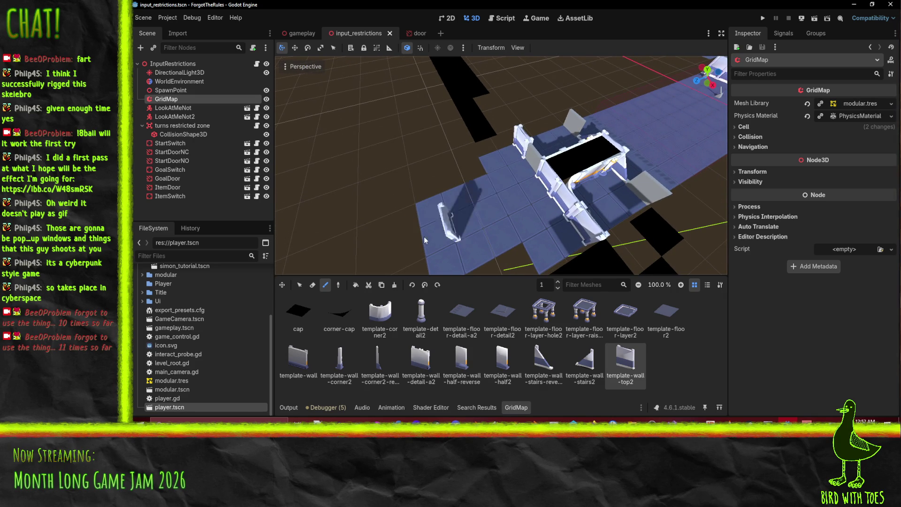
mouse_move(551, 150)
left_mouse_down()
mouse_move(337, 193)
mouse_move(604, 87)
left_mouse_up()
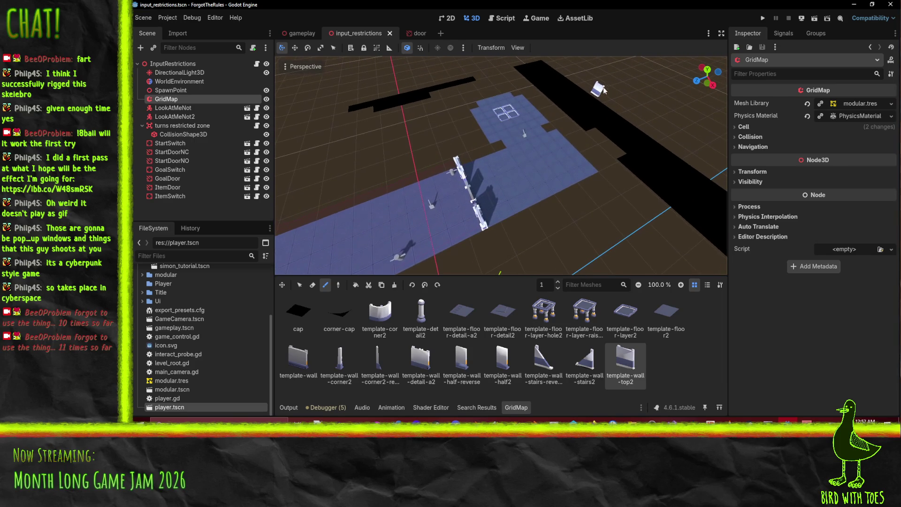
mouse_move(515, 191)
left_mouse_down()
mouse_move(613, 148)
mouse_move(298, 118)
mouse_move(354, 272)
mouse_move(303, 87)
mouse_move(394, 69)
mouse_move(328, 155)
left_mouse_up()
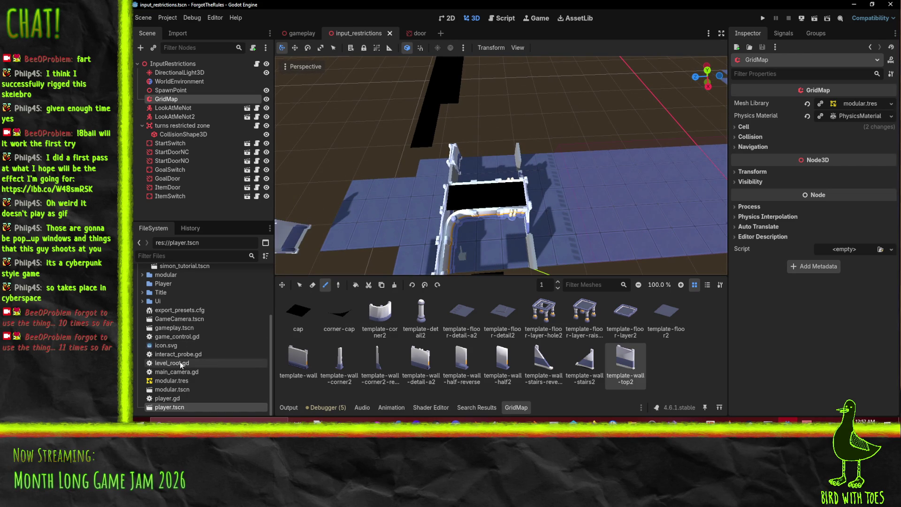
scroll(171, 300, "up", 3)
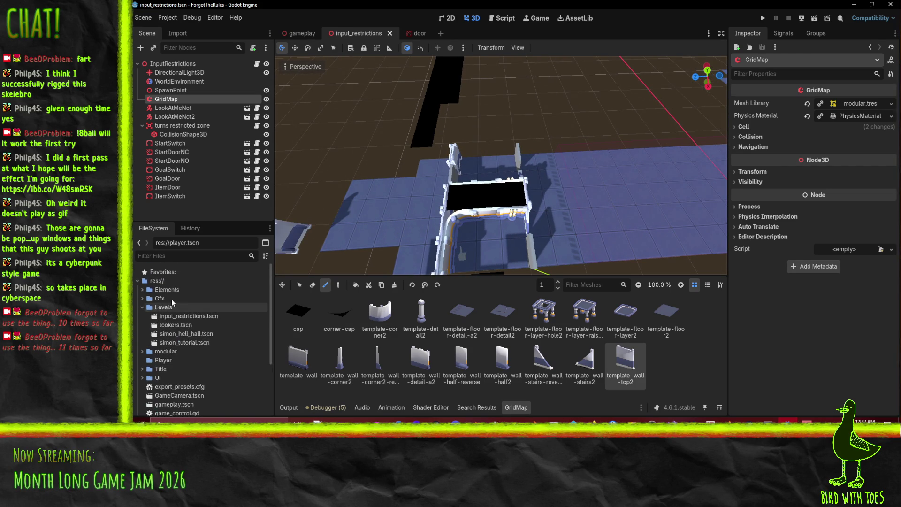
left_click(140, 310)
left_click(142, 290)
Drop a thing_to_carry instance into the level and view the whole floor
scroll(218, 331, "down", 5)
mouse_move(185, 358)
left_mouse_down()
mouse_move(374, 227)
mouse_move(375, 212)
left_mouse_up()
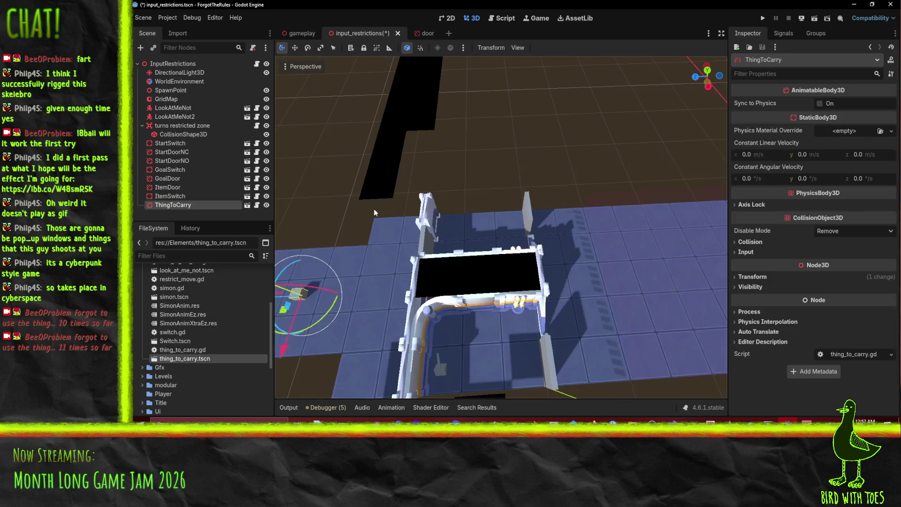
left_click_drag(352, 287, 415, 270)
mouse_move(490, 287)
left_mouse_down()
mouse_move(545, 256)
mouse_move(606, 253)
left_mouse_up()
scroll(606, 253, "down", 3)
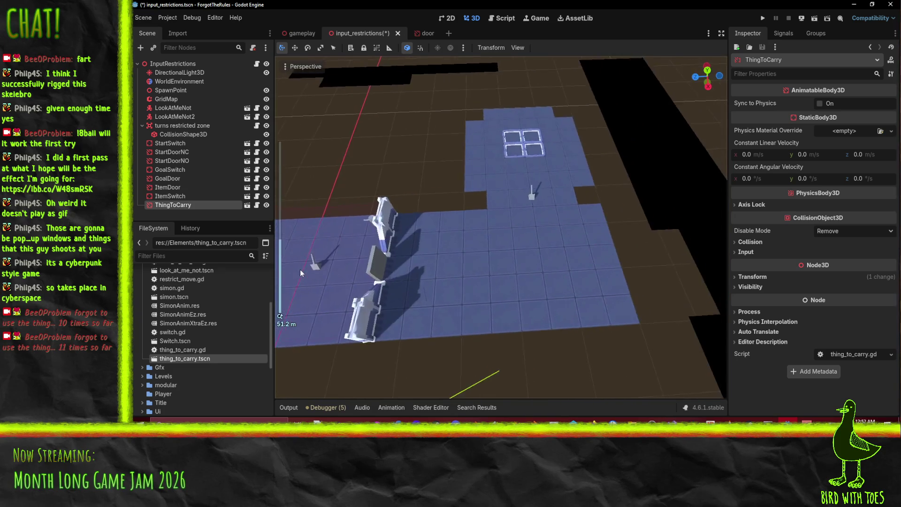
left_click_drag(300, 267, 392, 286)
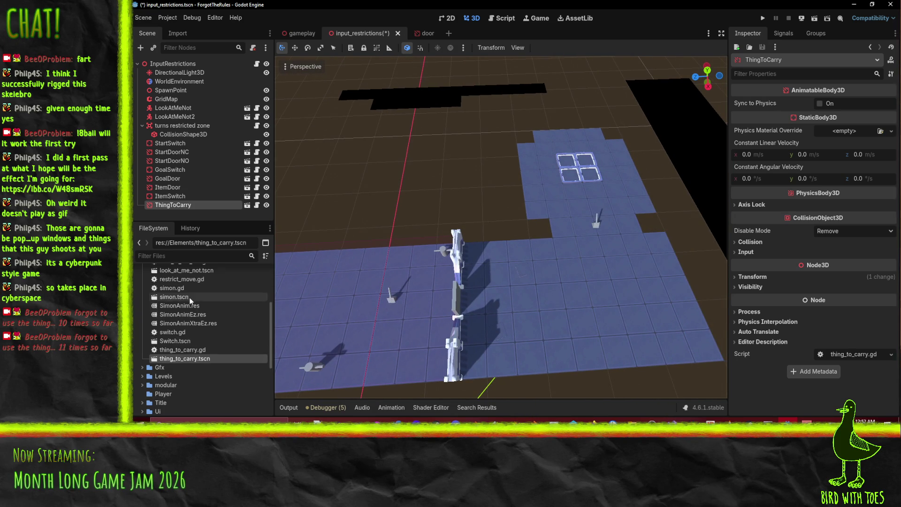
scroll(182, 307, "up", 3)
Add a goal_area instance, move it along X, and set its height to 0
left_click_drag(182, 306, 604, 191)
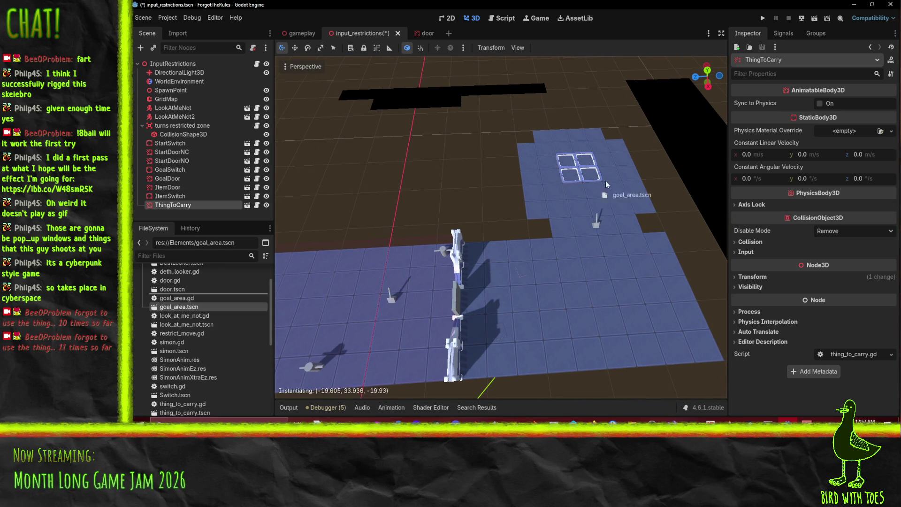
left_click_drag(577, 163, 578, 163)
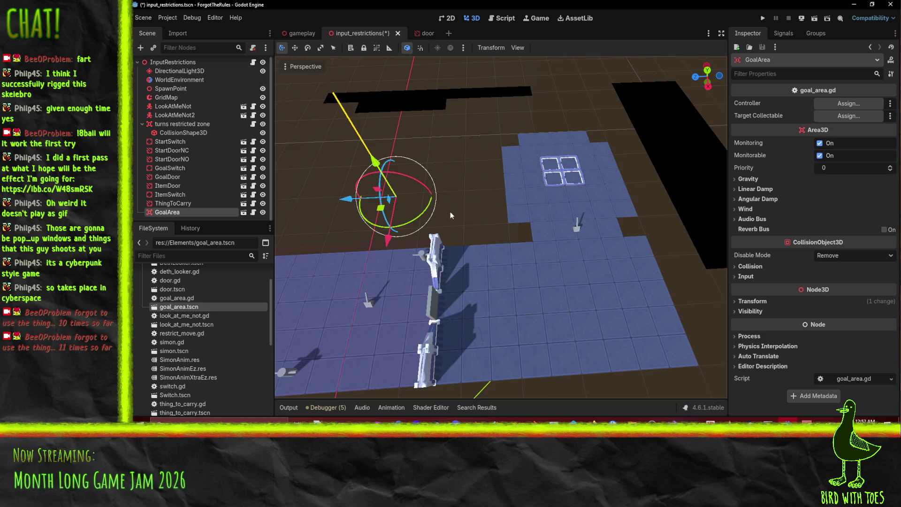
scroll(367, 220, "down", 3)
mouse_move(377, 227)
left_mouse_down()
mouse_move(471, 214)
mouse_move(392, 219)
mouse_move(390, 227)
left_mouse_up()
key("g")
key("x")
left_click(519, 183)
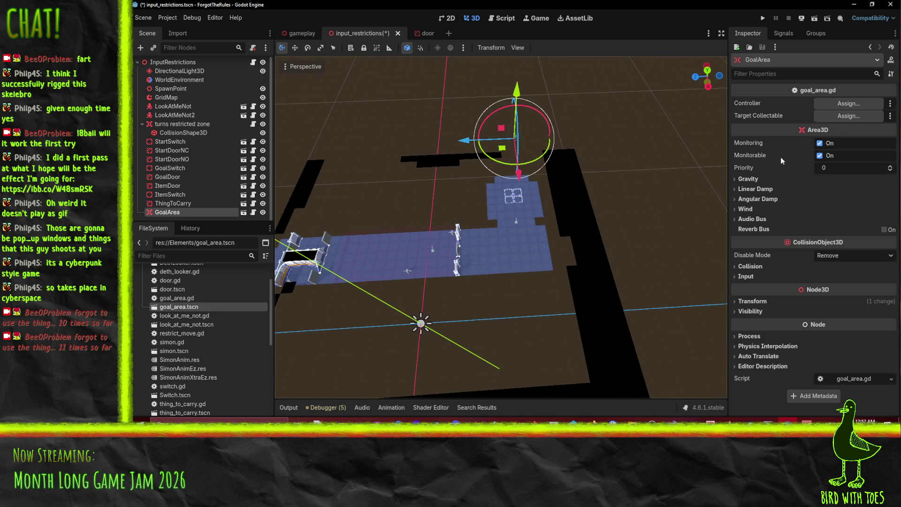
left_click(751, 301)
left_click(822, 324)
key("Return")
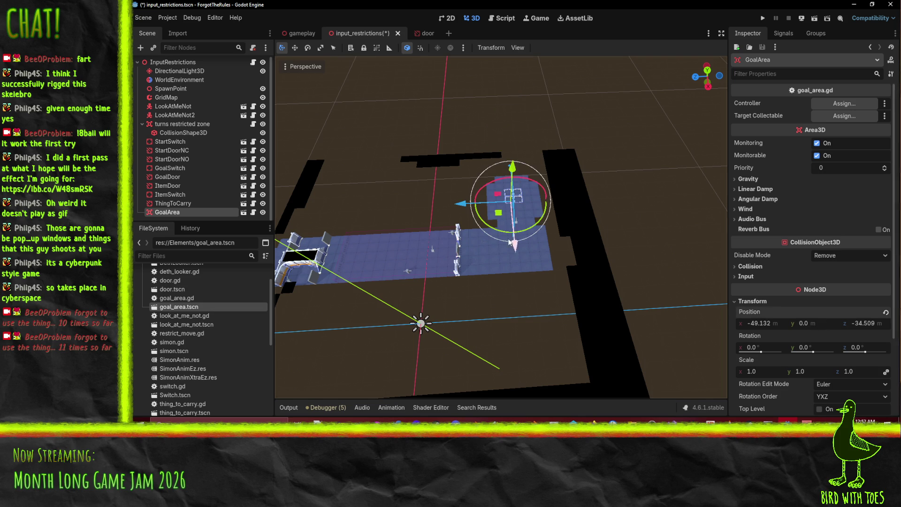
Position the GoalArea over the goal tiles at -52, 0, -36 and save the scene
scroll(508, 249, "up", 6)
left_click_drag(563, 206, 556, 187)
key("Escape")
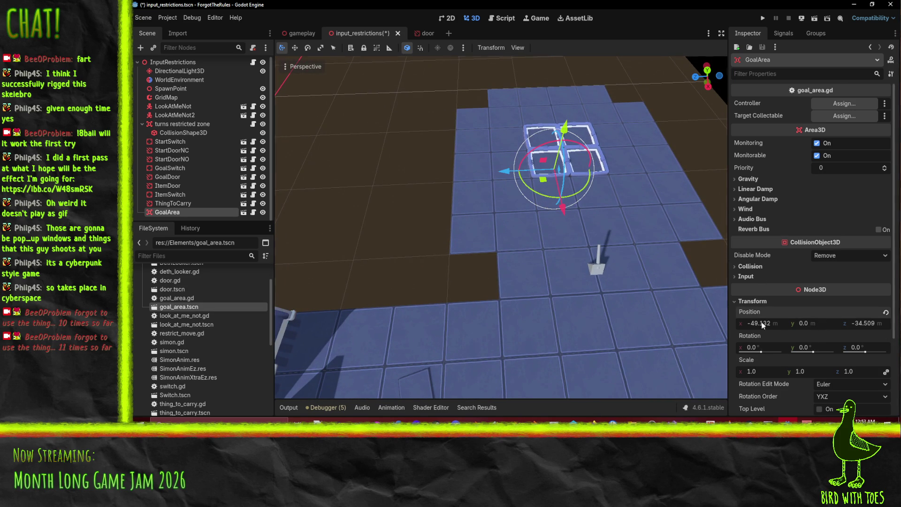
type("-50")
key("Return")
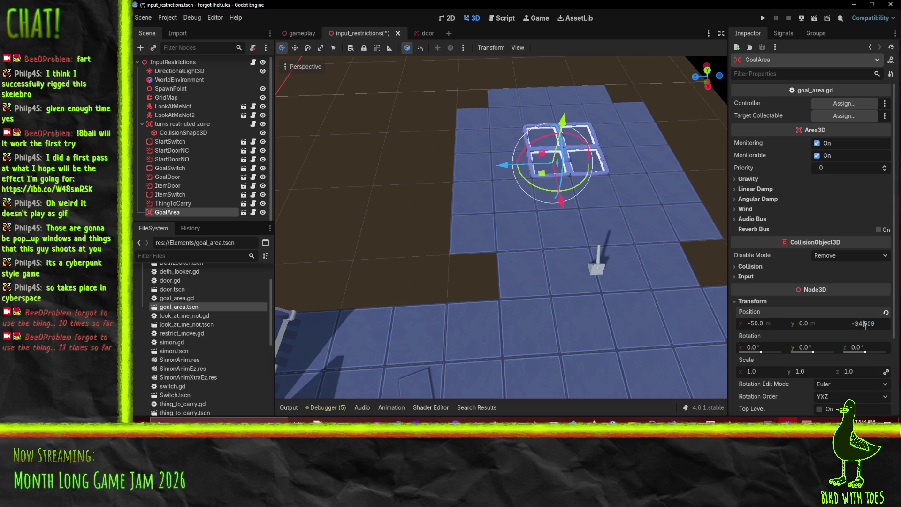
type("0")
key("Return")
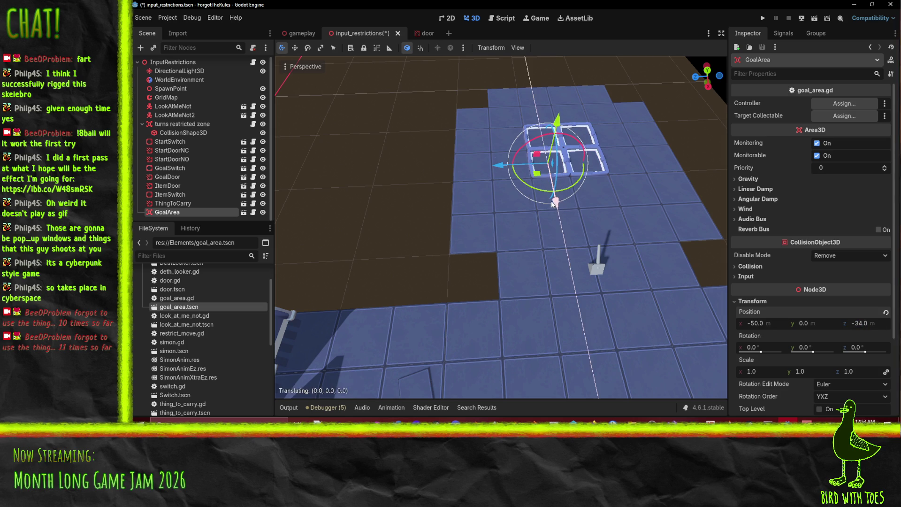
left_click_drag(554, 206, 549, 190)
mouse_move(507, 154)
left_mouse_down()
mouse_move(649, 190)
mouse_move(725, 154)
left_mouse_up()
key("ctrl+s")
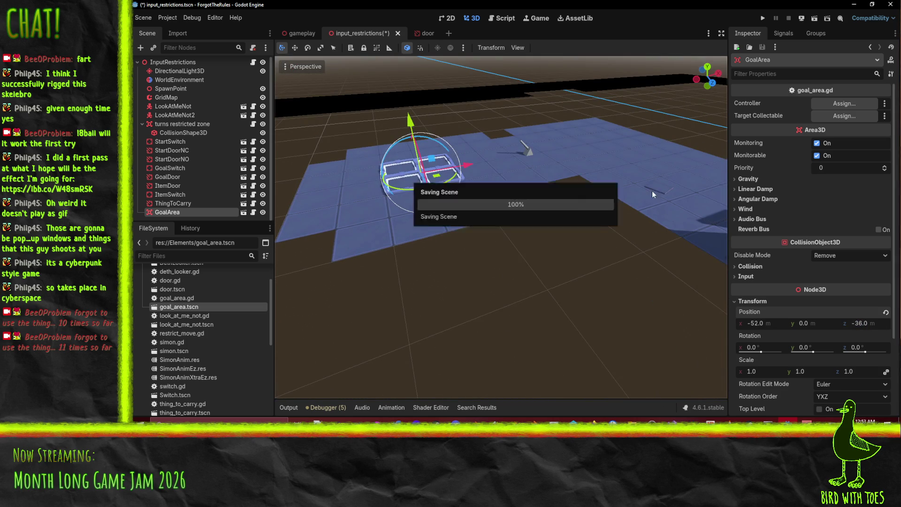
mouse_move(663, 193)
left_mouse_down()
mouse_move(548, 203)
mouse_move(449, 291)
mouse_move(640, 182)
mouse_move(539, 209)
left_mouse_up()
scroll(539, 209, "down", 2)
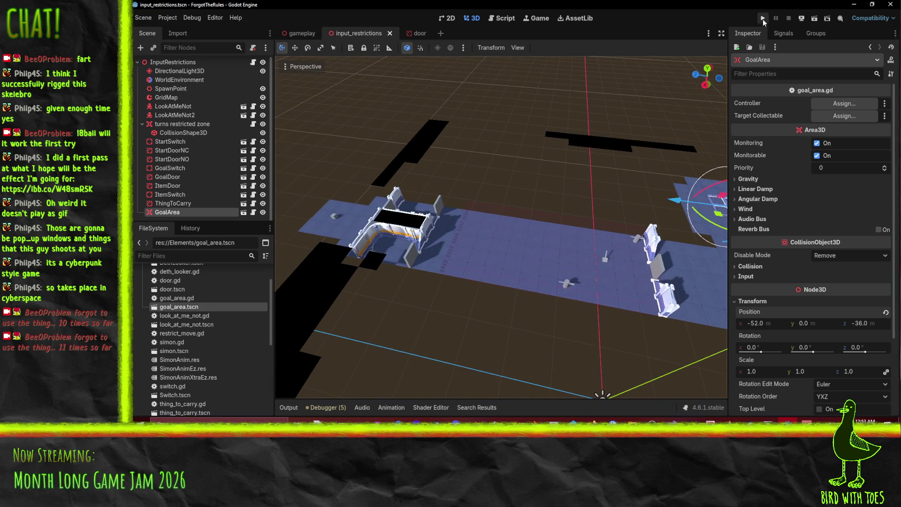
Run the project, start with E, and walk the player through the turns restricted zone
left_click(762, 19)
key("e")
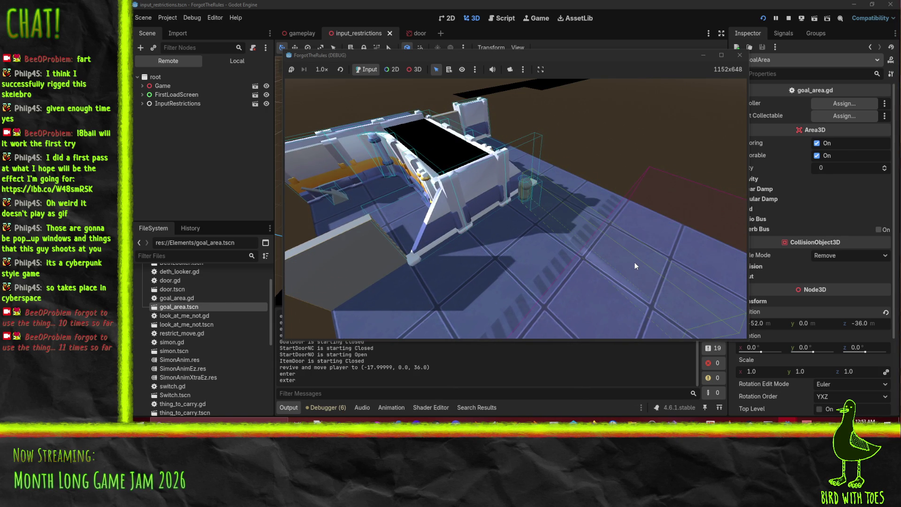
key("s")
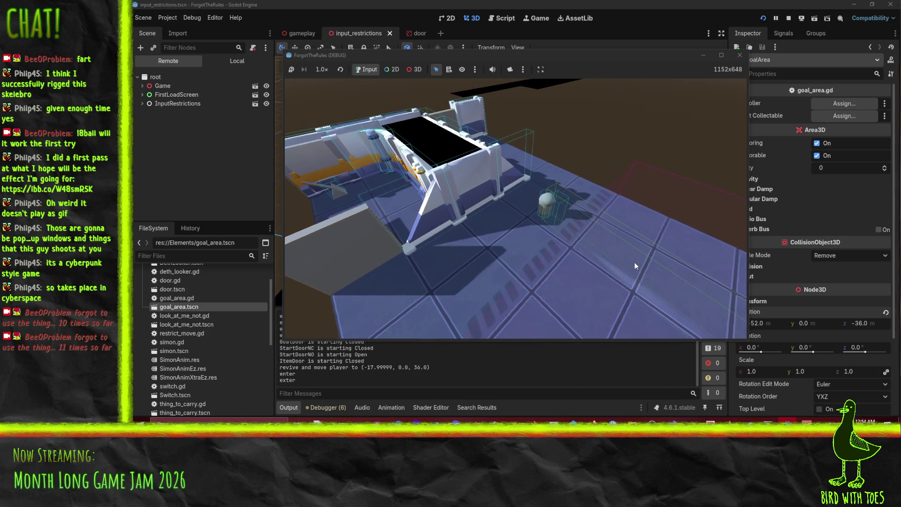
key("a")
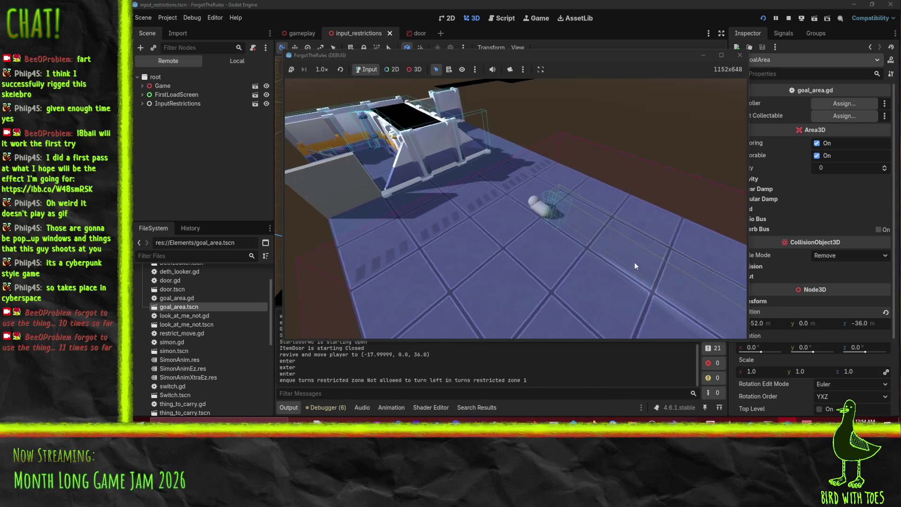
key("w")
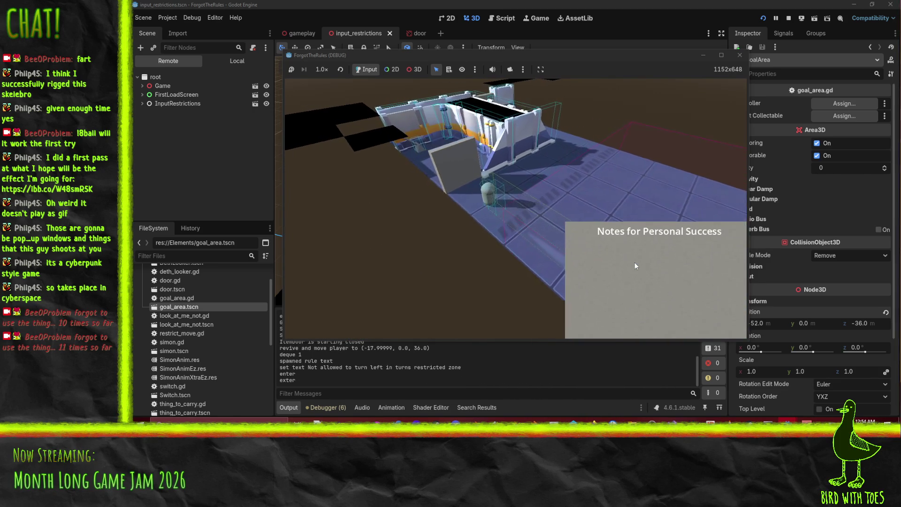
key("w")
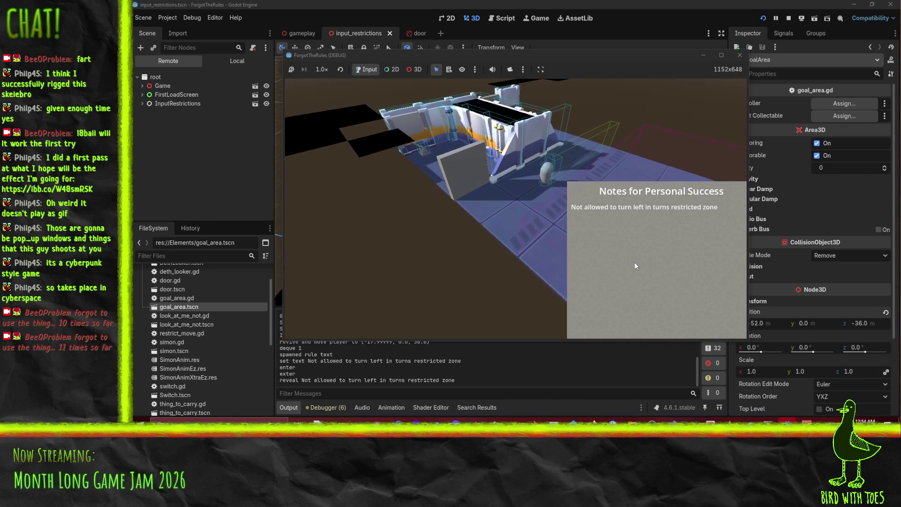
key("w")
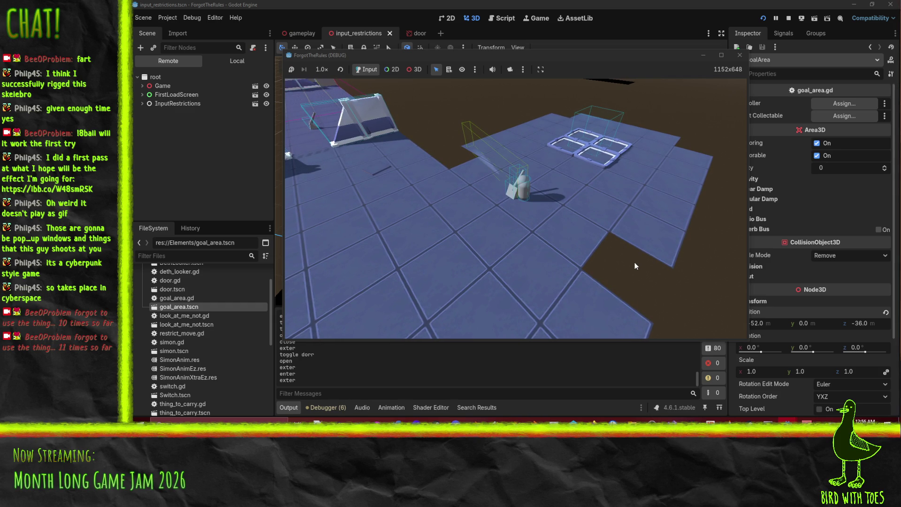
Stop the playtest to return to the input_restrictions scene in the editor
left_click(789, 17)
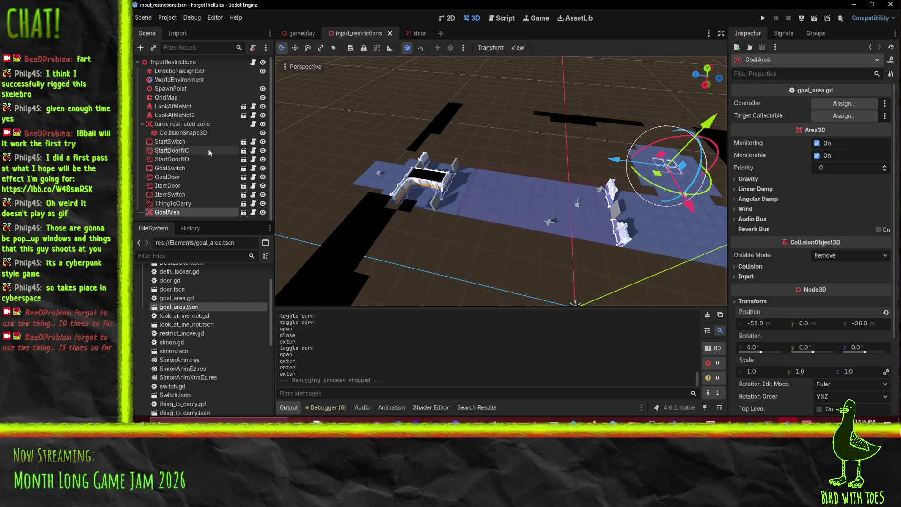
Add ItemSwitch to InputRestrictions' Resettables, placing StartSwitch at index 6 and ItemSwitch at 7
left_click(187, 65)
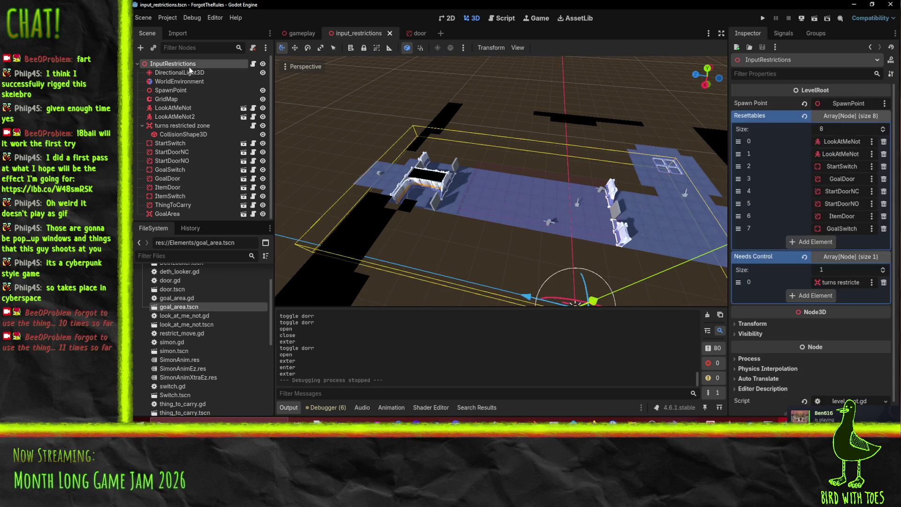
left_click(814, 242)
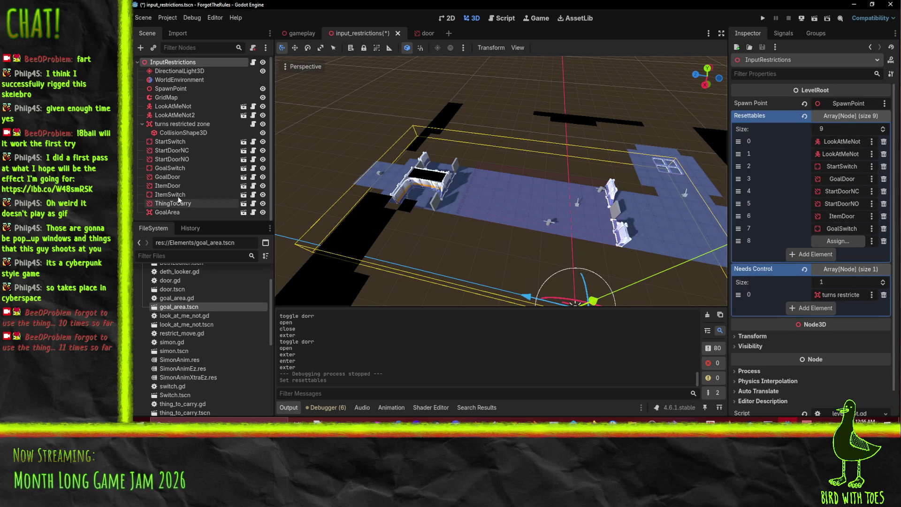
left_click_drag(169, 194, 893, 228)
left_click_drag(846, 244, 847, 242)
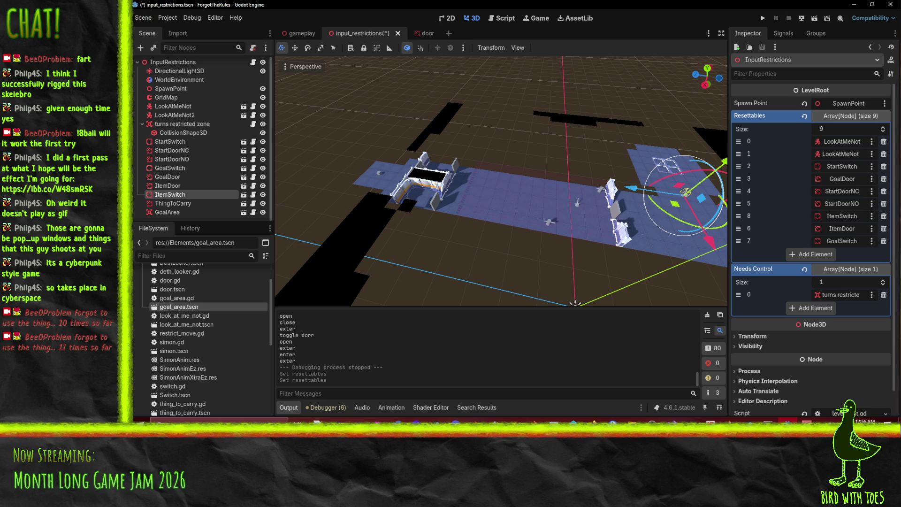
left_click_drag(738, 229, 738, 191)
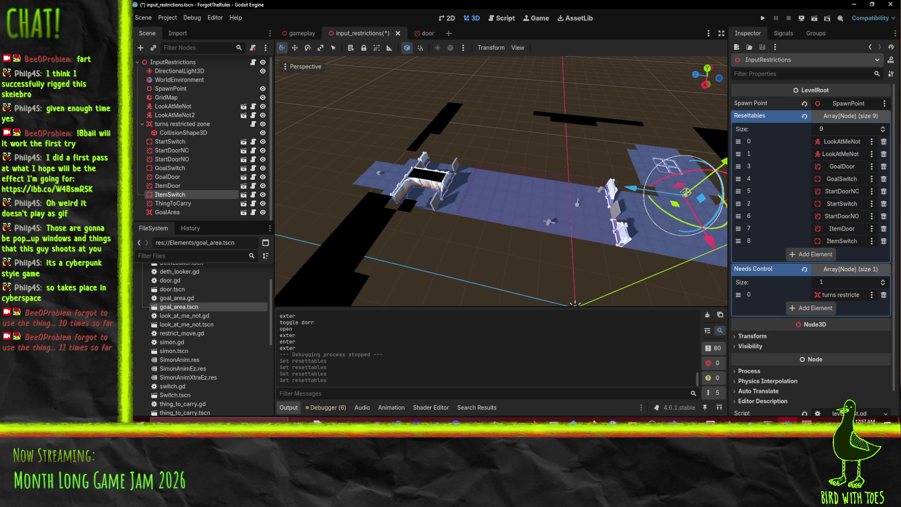
left_click_drag(738, 216, 738, 216)
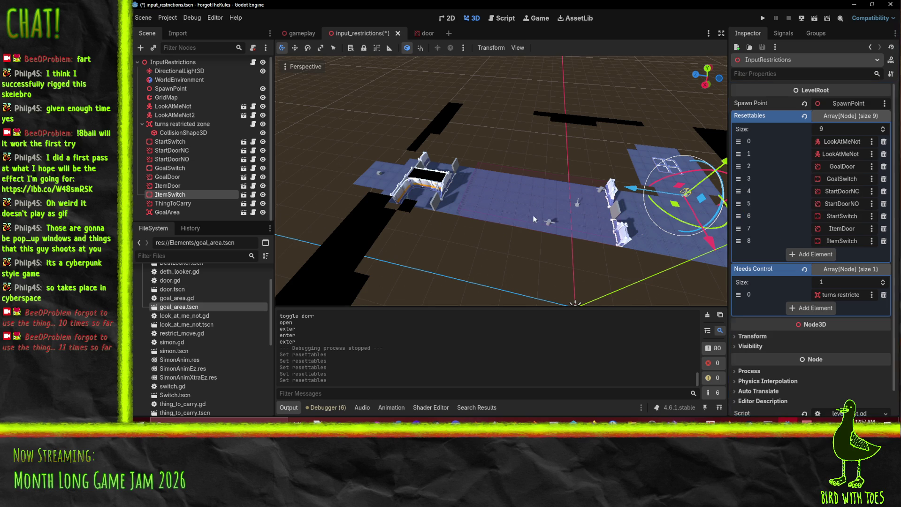
left_click(164, 214)
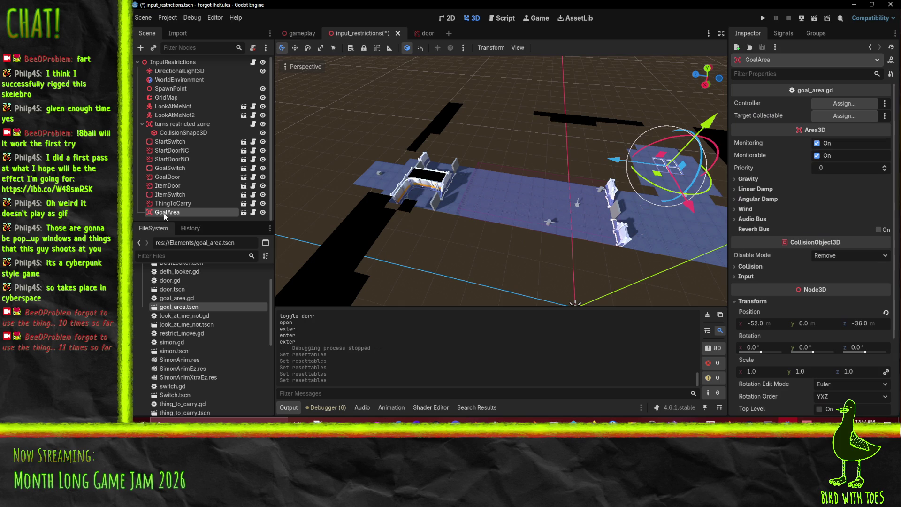
left_click(171, 64)
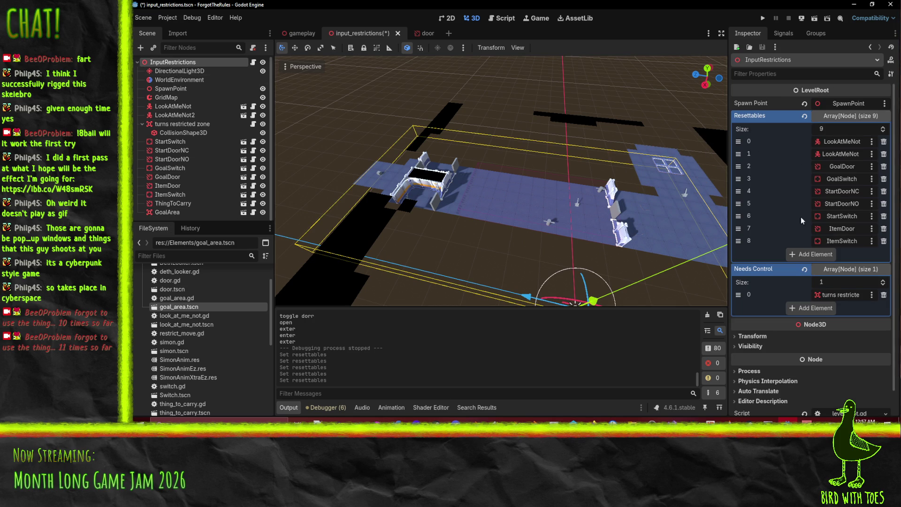
Add GoalArea as Needs Control element 1, after the turns restricted zone
left_click(884, 280)
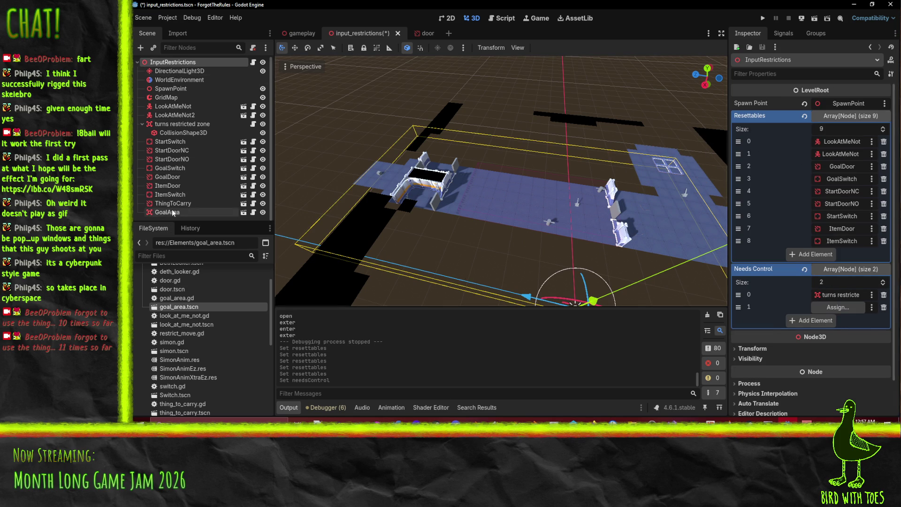
left_click_drag(173, 212, 787, 254)
left_click_drag(836, 311, 835, 307)
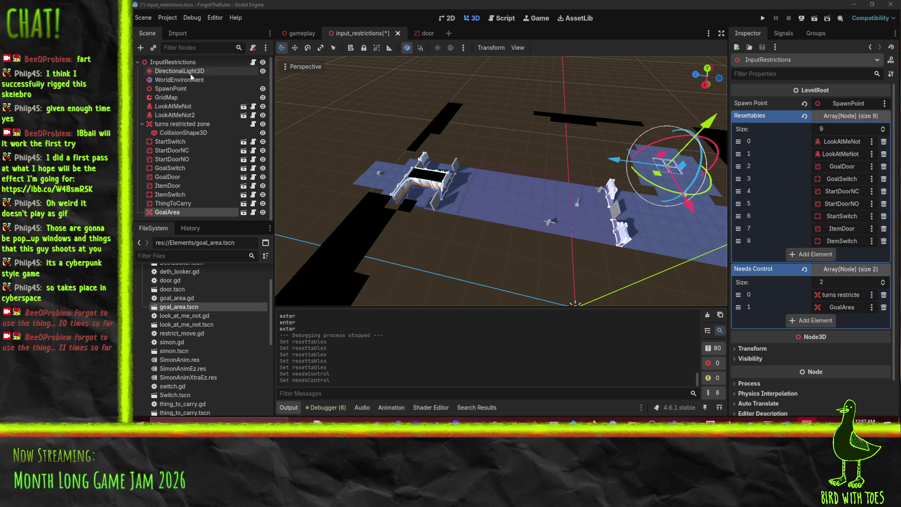
left_click(183, 97)
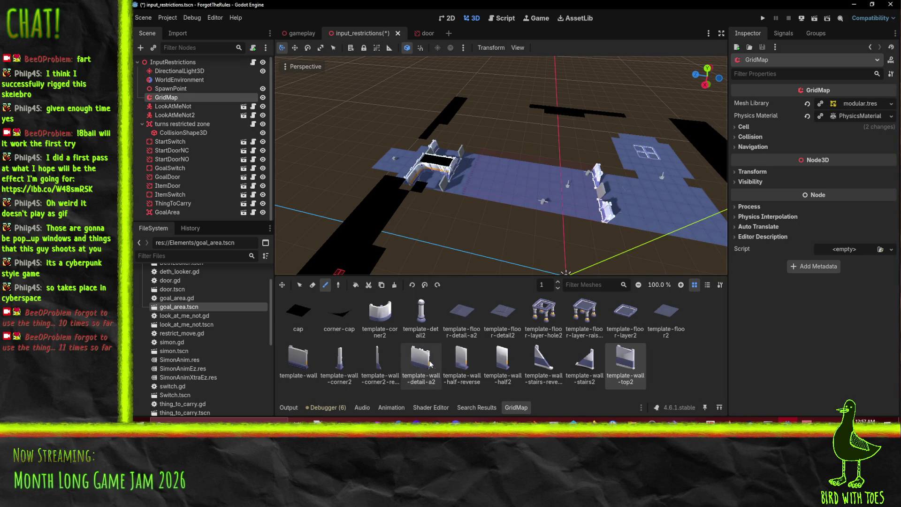
Choose and rotate the plain template-wall piece, try painting a wall run, then undo it
left_click(298, 362)
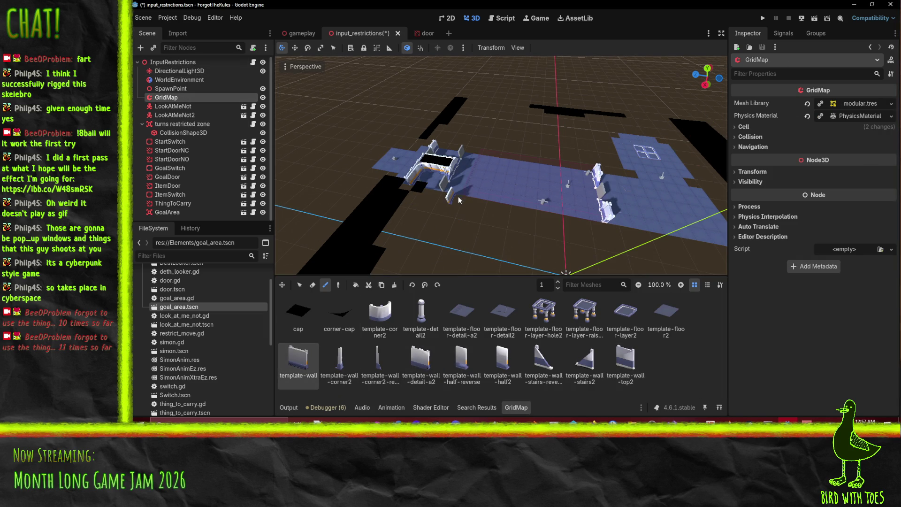
left_click_drag(485, 187, 469, 214)
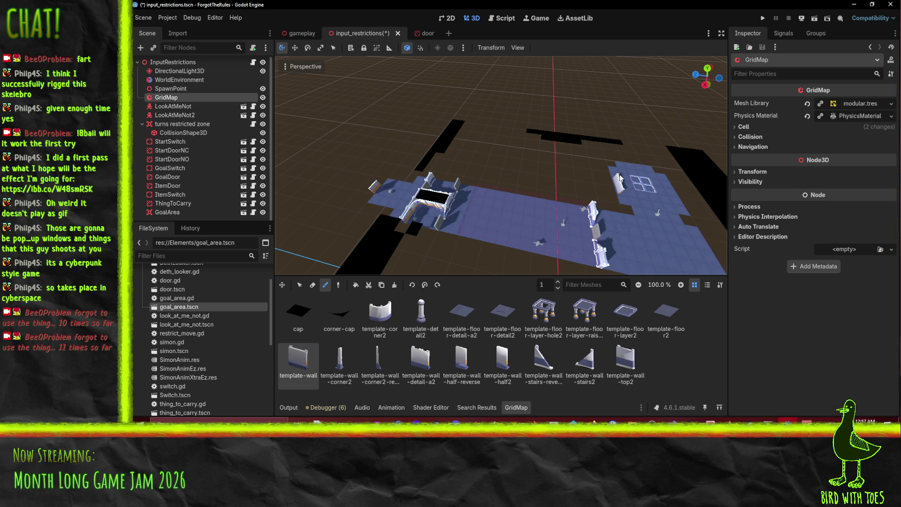
mouse_move(603, 195)
left_mouse_down()
mouse_move(477, 187)
mouse_move(516, 162)
left_mouse_up()
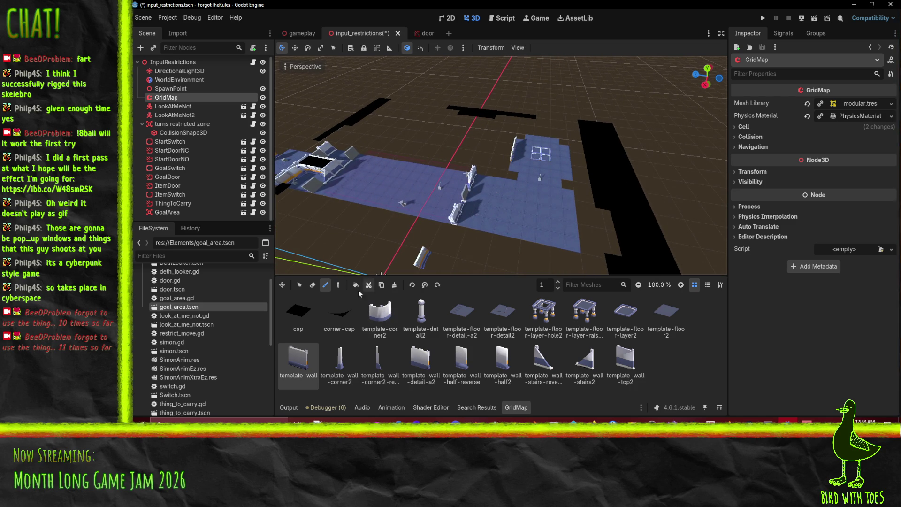
left_click(416, 288)
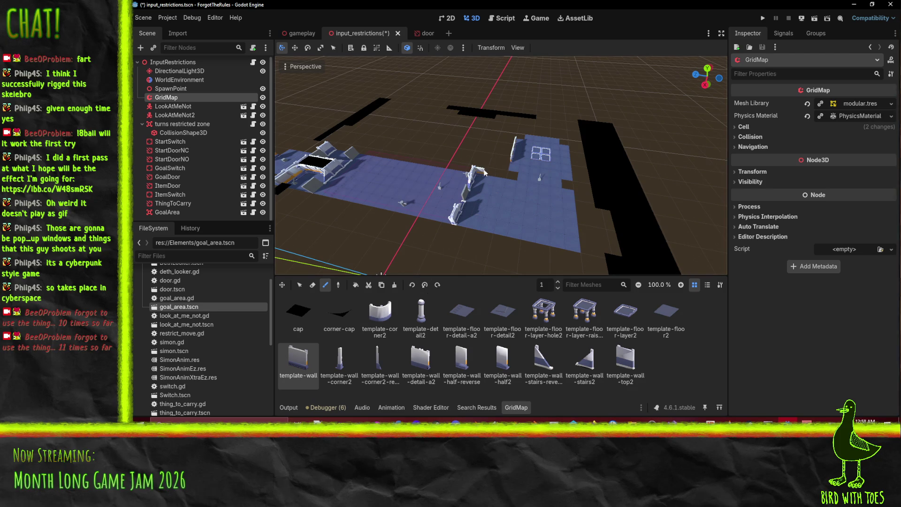
scroll(490, 177, "up", 5)
mouse_move(472, 175)
left_mouse_down()
mouse_move(464, 196)
mouse_move(428, 201)
left_mouse_up()
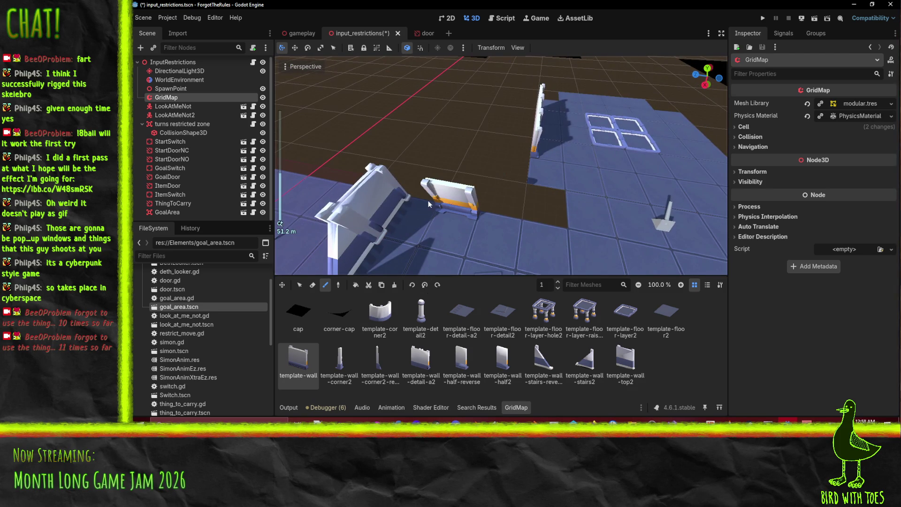
left_click(398, 203)
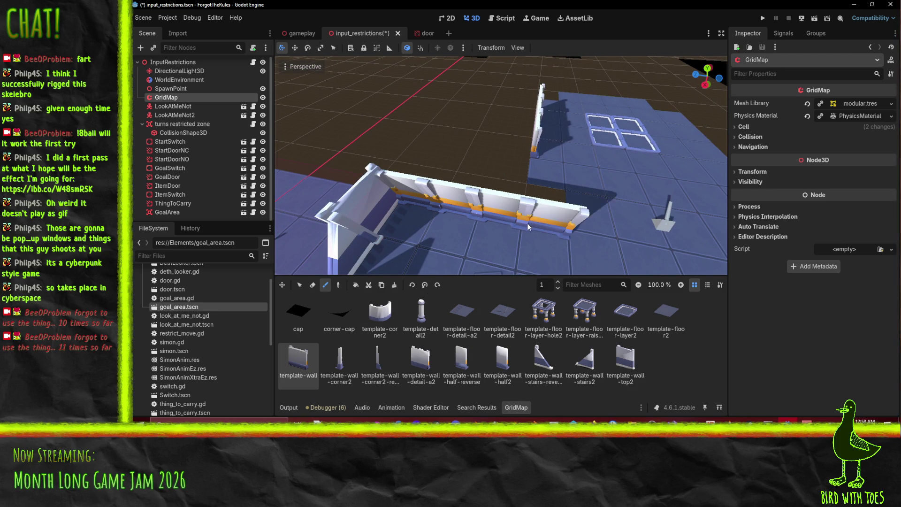
key("ctrl+z")
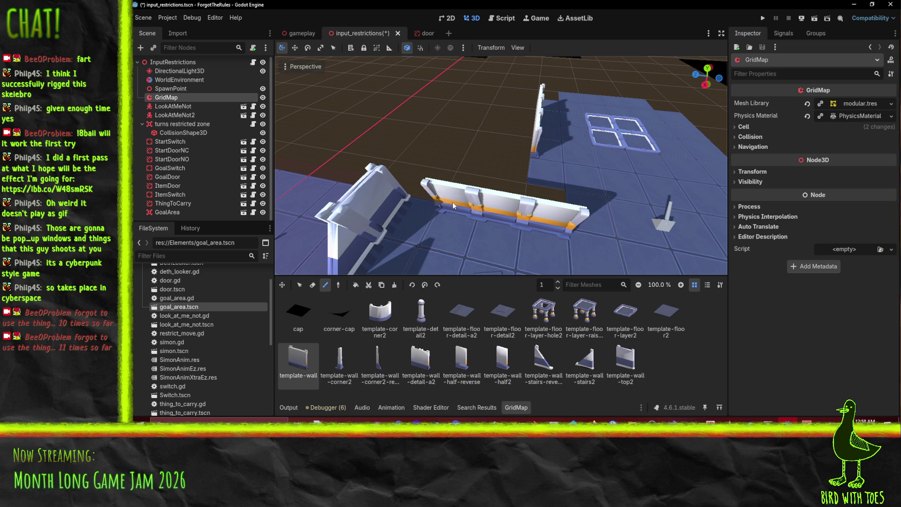
Place rotated template-wall pieces from the back-left corner along the back floor edge
left_click_drag(470, 233, 556, 228)
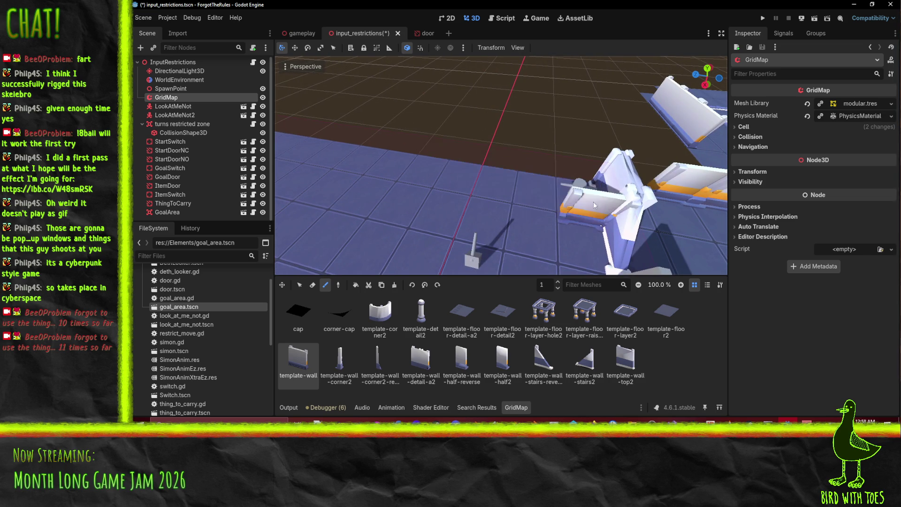
mouse_move(585, 201)
left_mouse_down()
mouse_move(423, 202)
mouse_move(479, 213)
left_mouse_up()
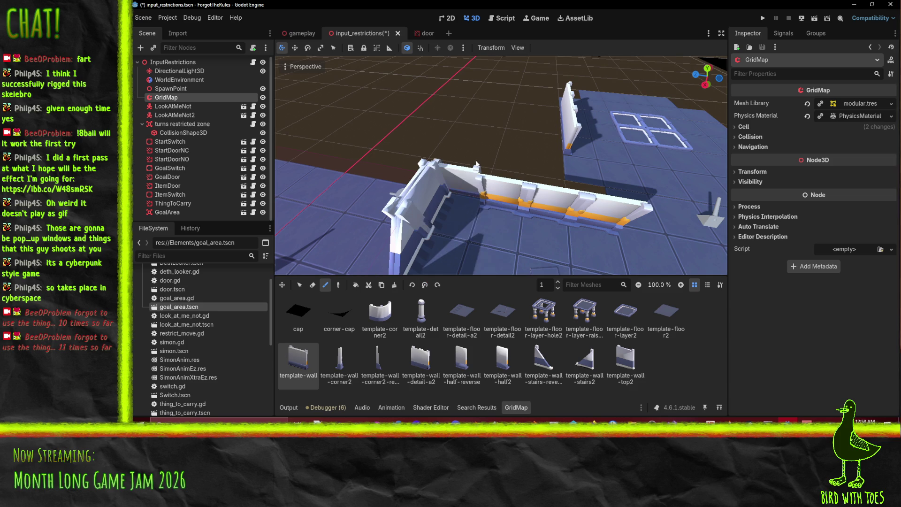
left_click(470, 162)
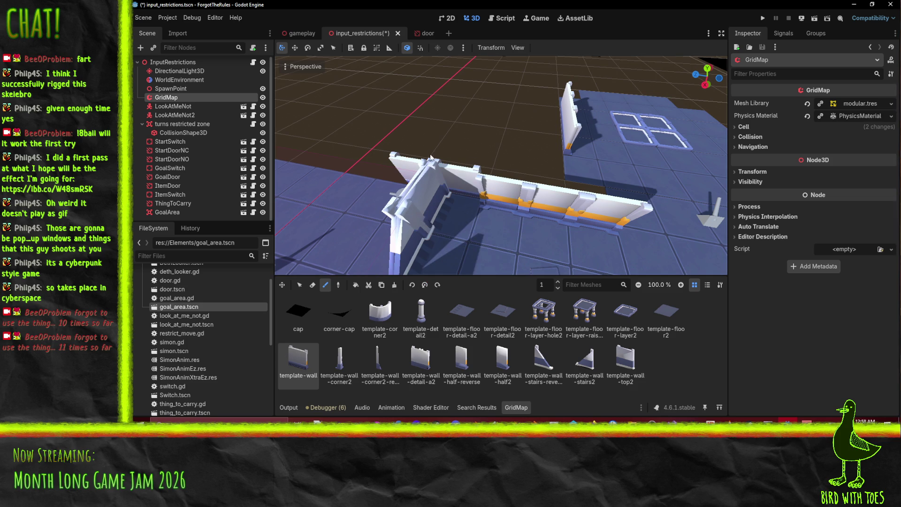
left_click(425, 285)
left_click(425, 285)
mouse_move(451, 263)
left_mouse_down()
mouse_move(594, 263)
mouse_move(413, 216)
left_mouse_up()
mouse_move(333, 190)
left_mouse_down()
mouse_move(499, 198)
mouse_move(424, 183)
left_mouse_up()
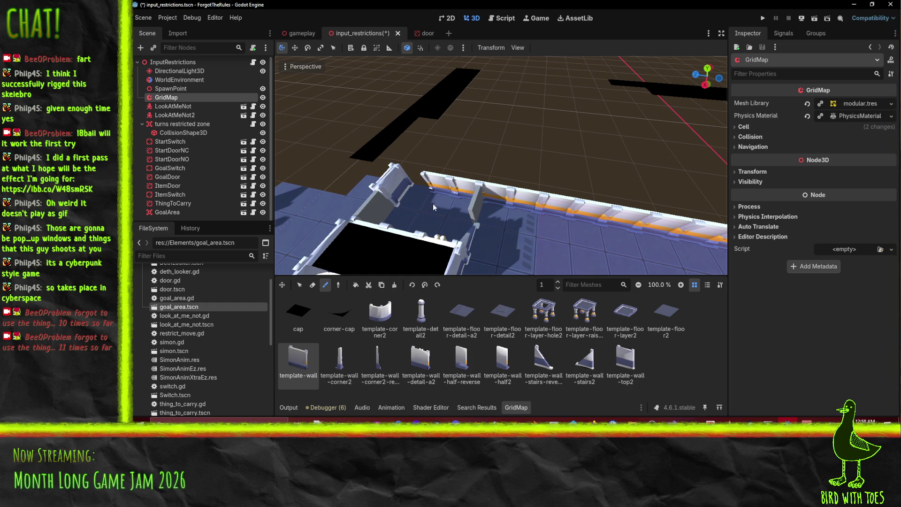
left_click(425, 285)
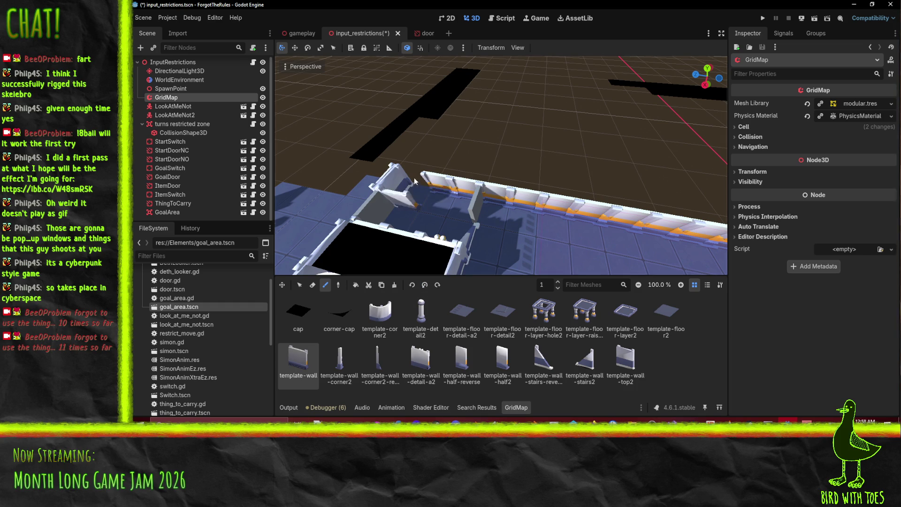
left_click(511, 202)
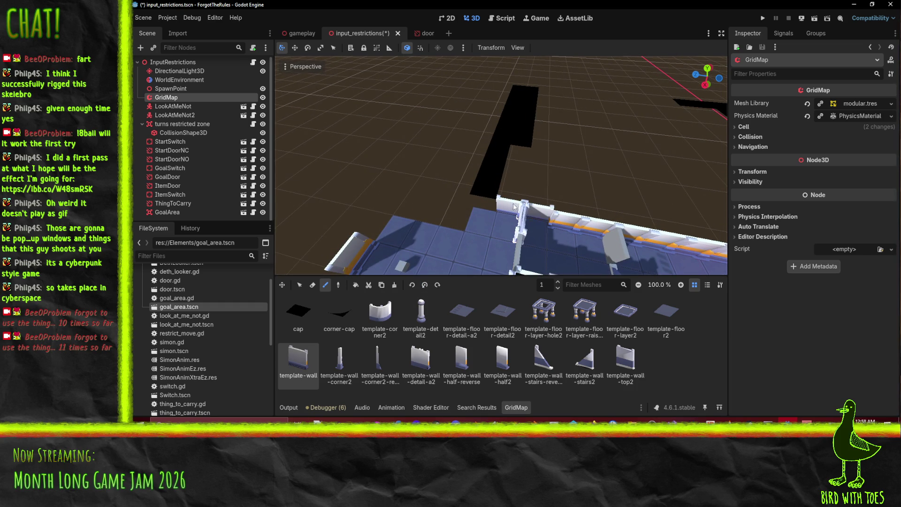
Place rotated template-corner2 pieces at the wall ends around the square-pad room
left_click(398, 304)
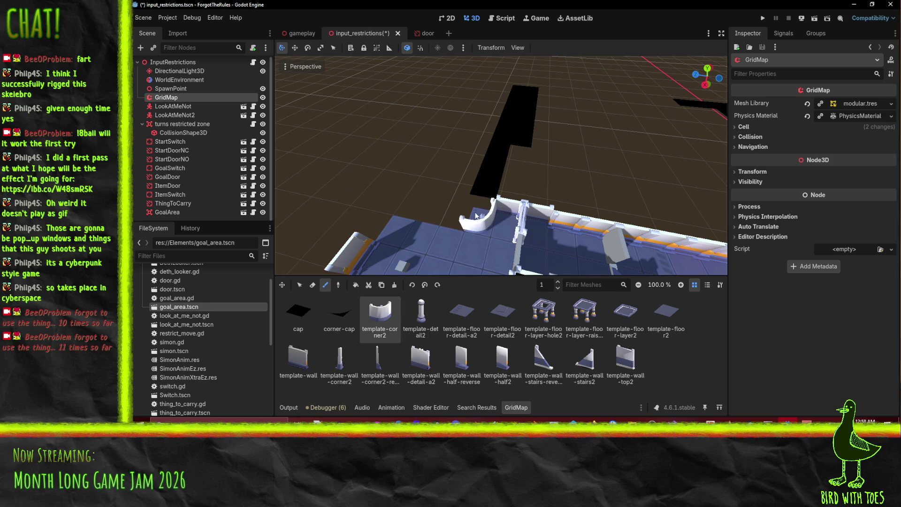
left_click(423, 285)
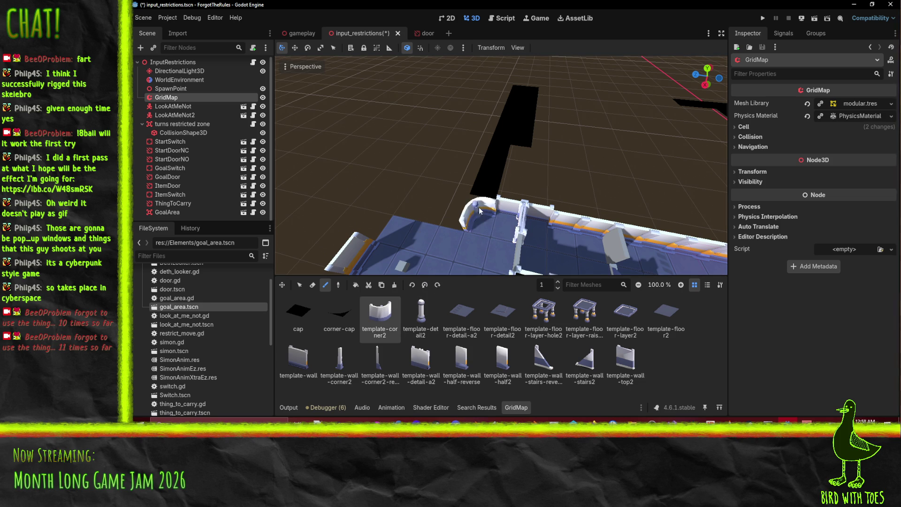
left_click(479, 207)
left_click_drag(433, 245, 541, 179)
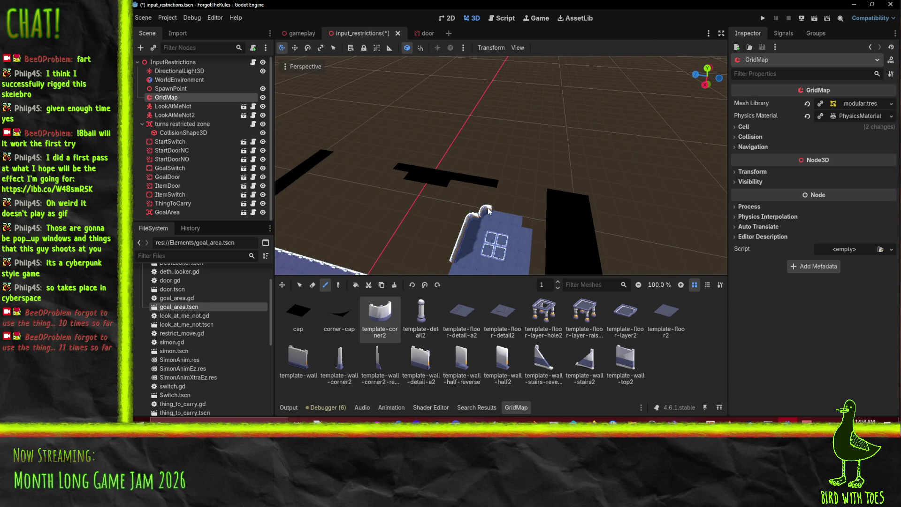
left_click_drag(500, 235, 519, 240)
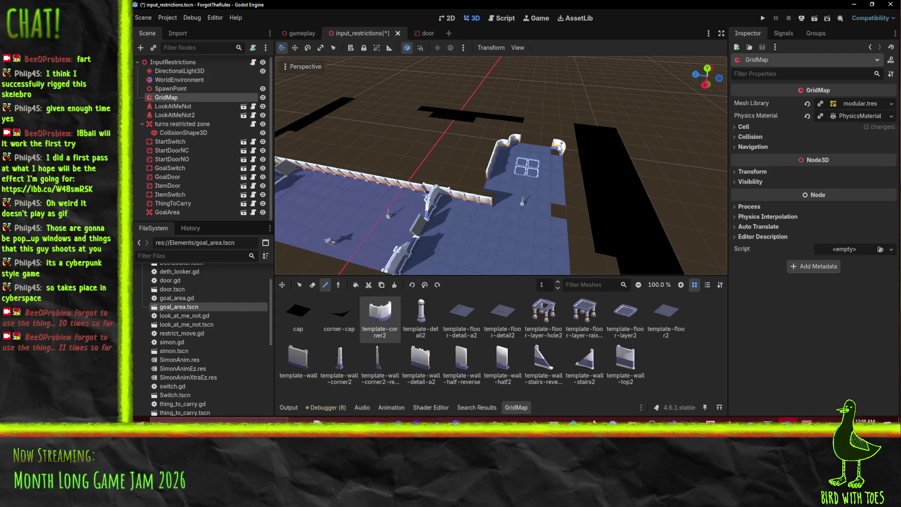
left_click(543, 148)
left_click(561, 157)
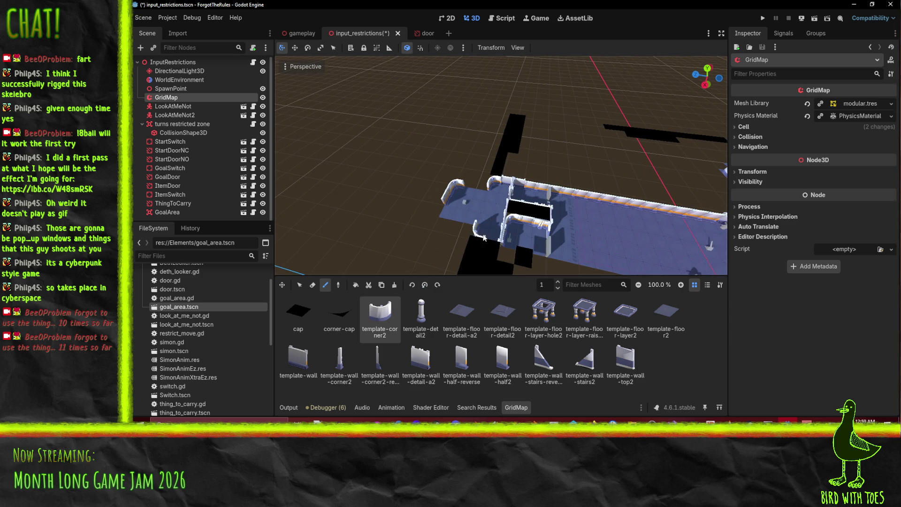
Select the detailed wall piece and rotate its preview upright
scroll(500, 235, "up", 5)
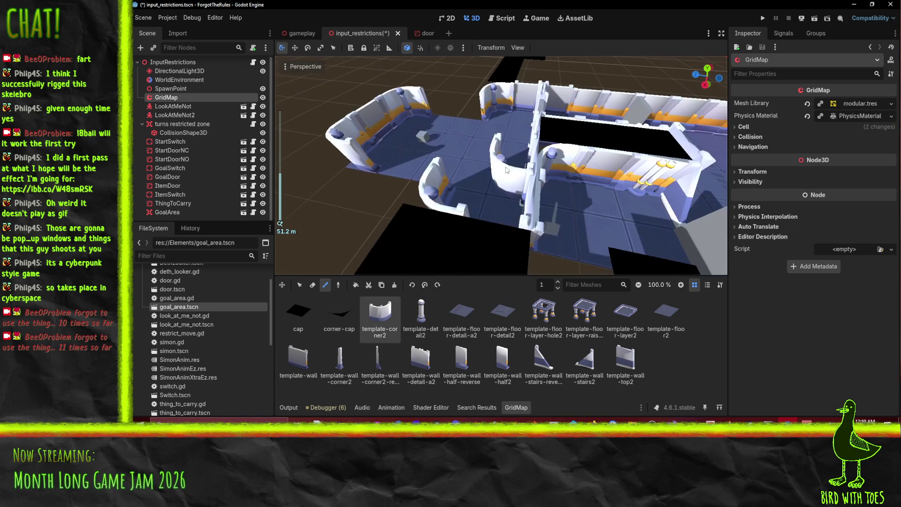
left_click(429, 370)
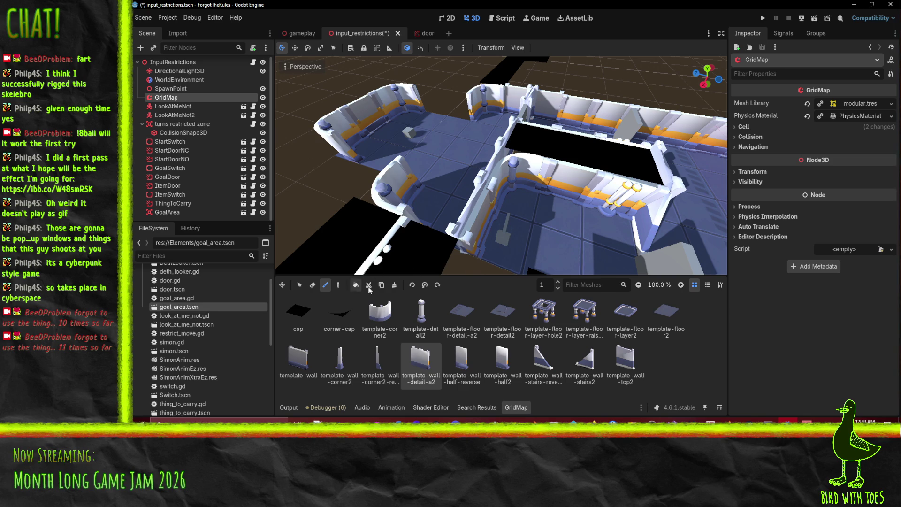
left_click(424, 286)
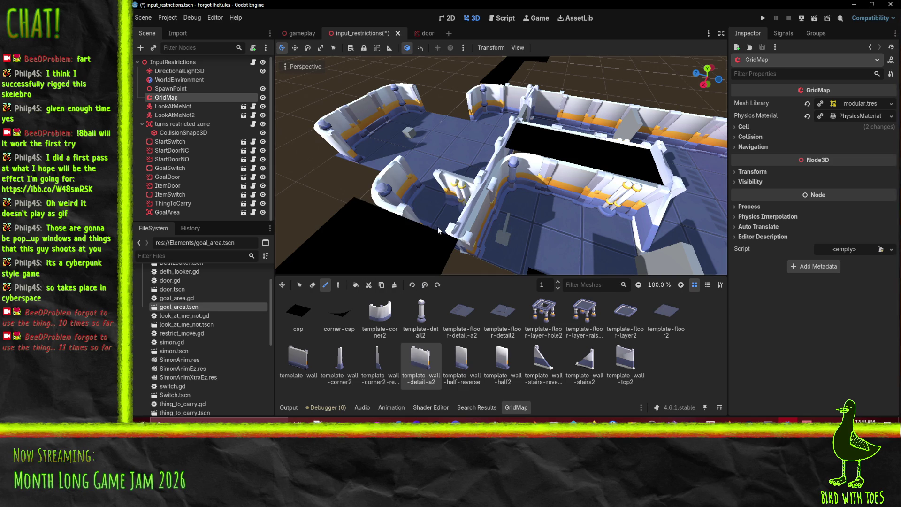
scroll(451, 209, "down", 5)
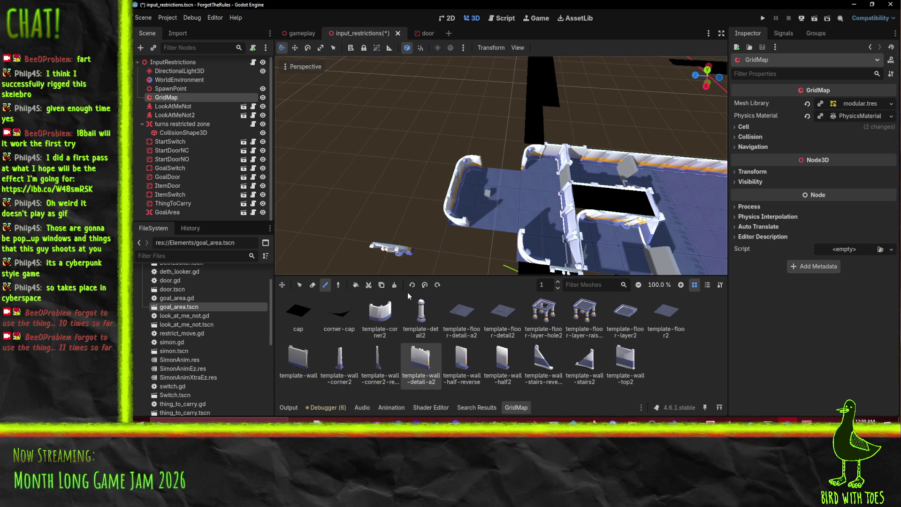
left_click(426, 285)
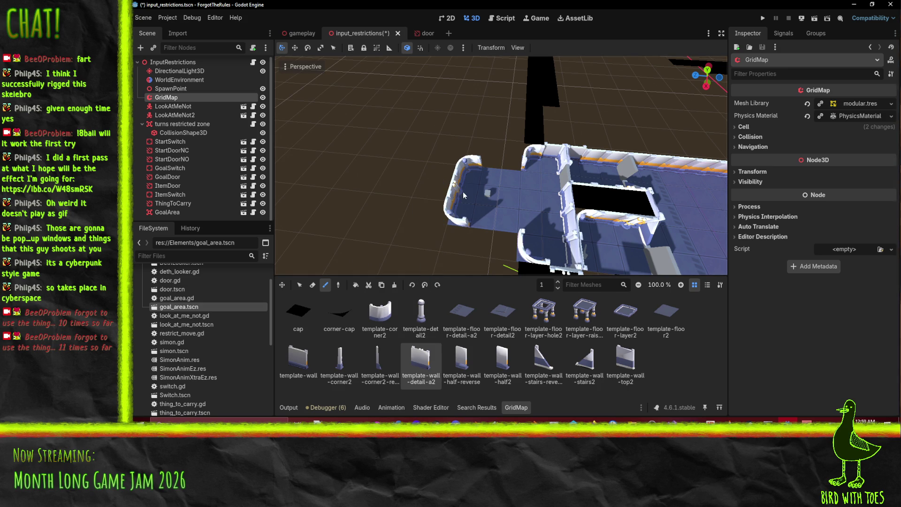
Switch to template-wall and paint a run of wall tiles along the room's lower edge
left_click(310, 360)
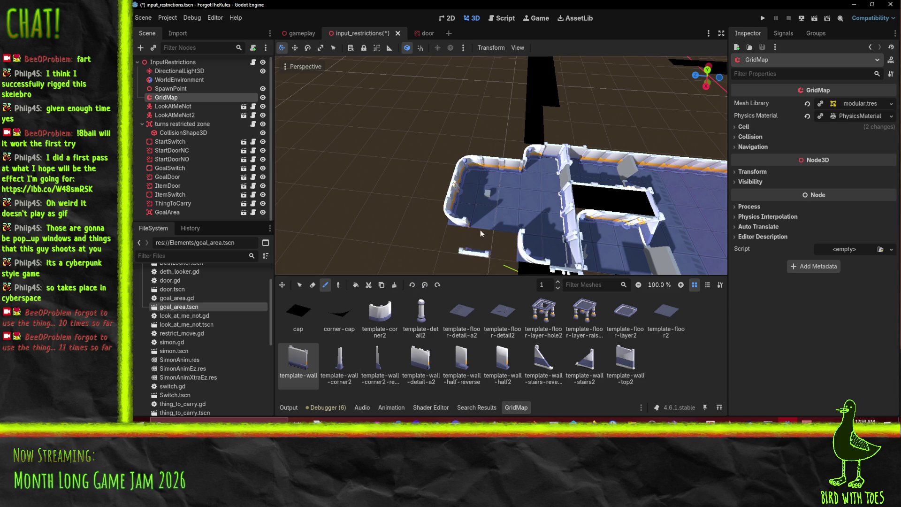
scroll(545, 223, "up", 5)
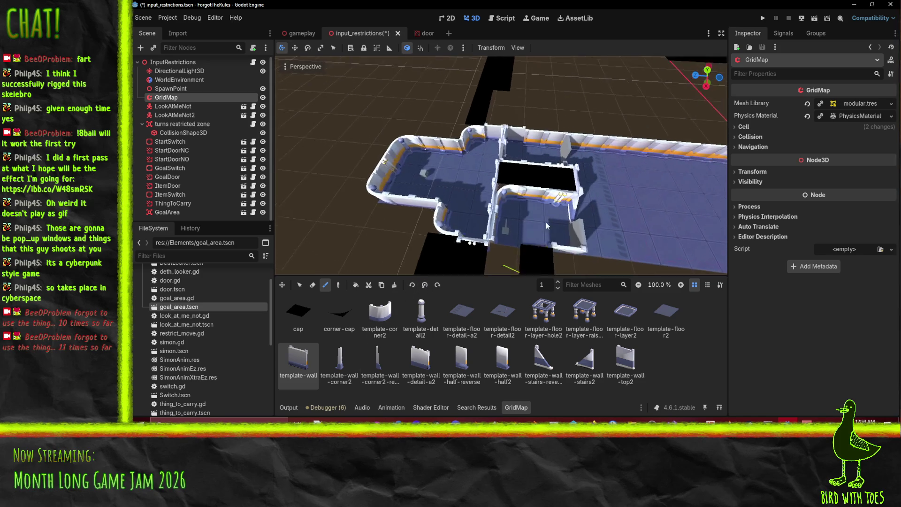
mouse_move(441, 233)
left_mouse_down()
mouse_move(362, 212)
mouse_move(454, 209)
left_mouse_up()
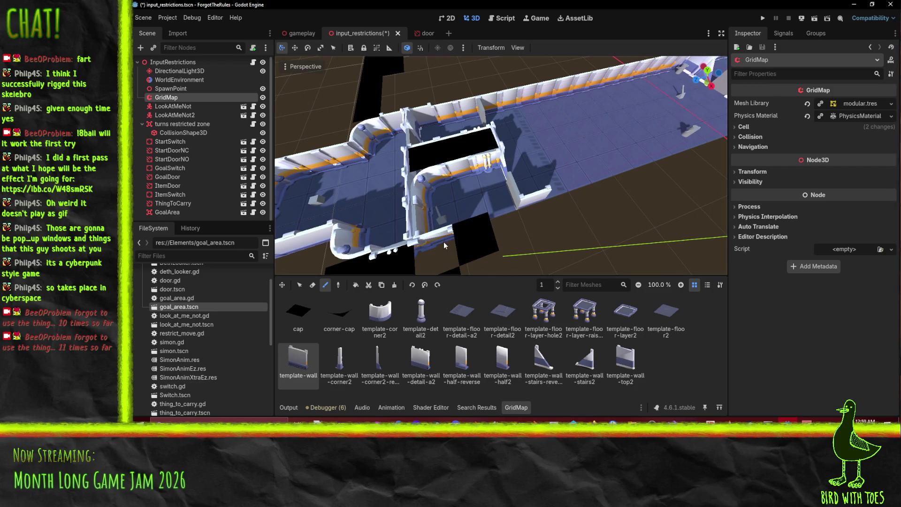
left_click_drag(548, 219, 422, 281)
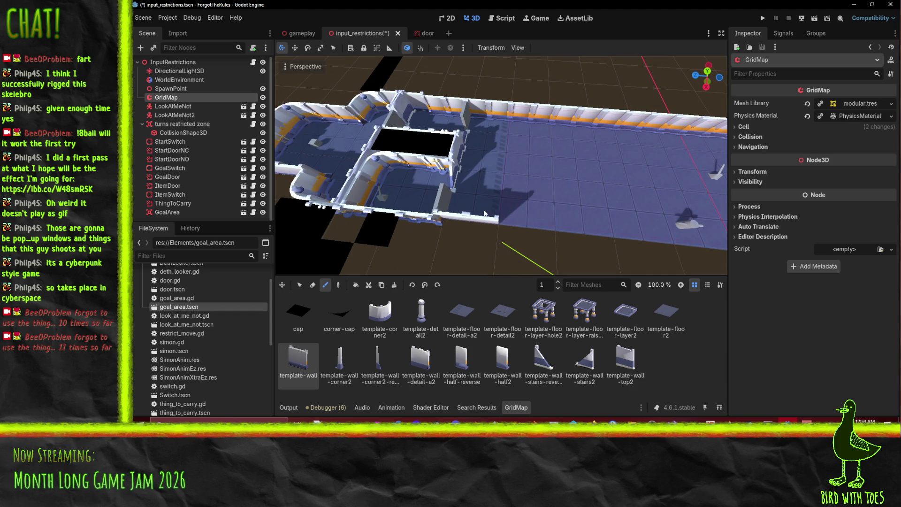
scroll(570, 220, "up", 5)
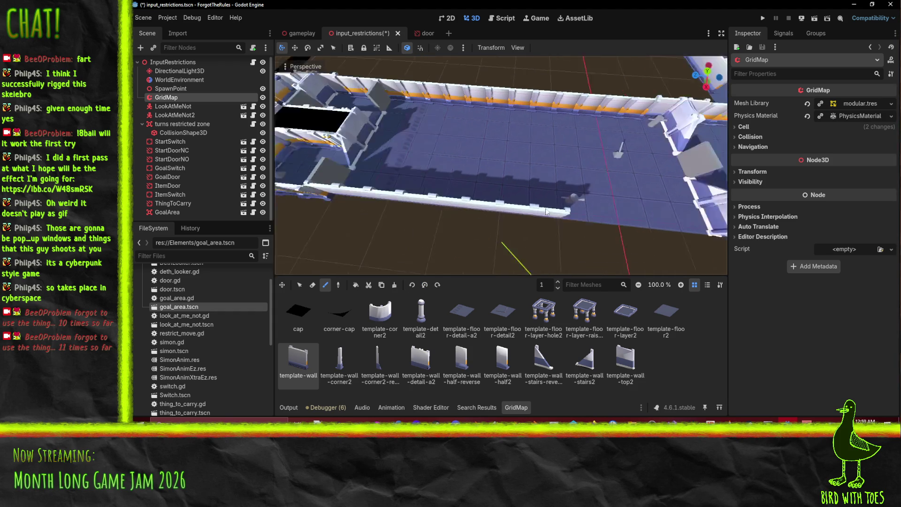
left_click_drag(380, 202, 511, 210)
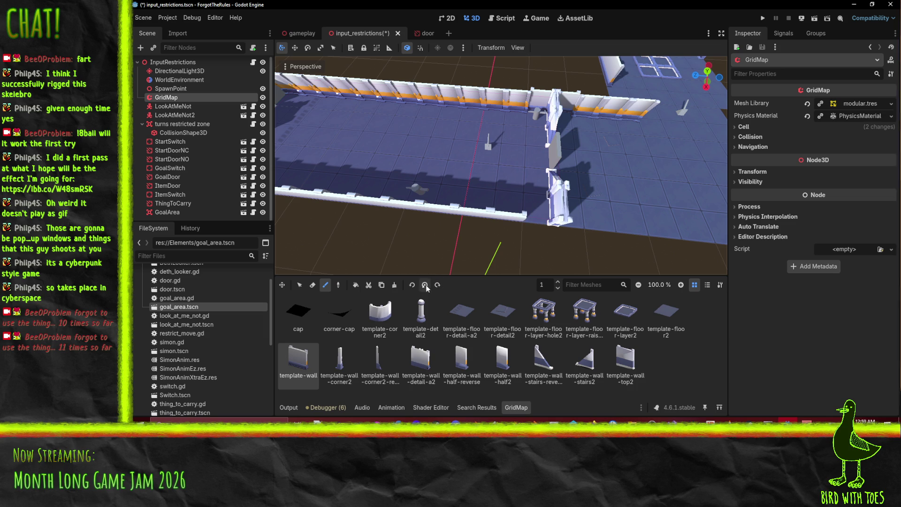
left_click_drag(575, 235, 357, 287)
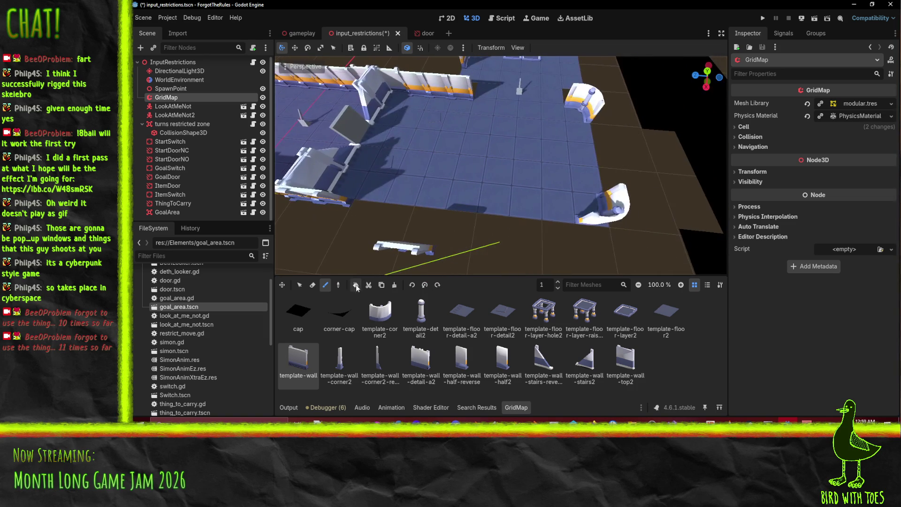
Stand the wall upright, lengthen the lower wall and paint walls along the floor's right edge
left_click(424, 287)
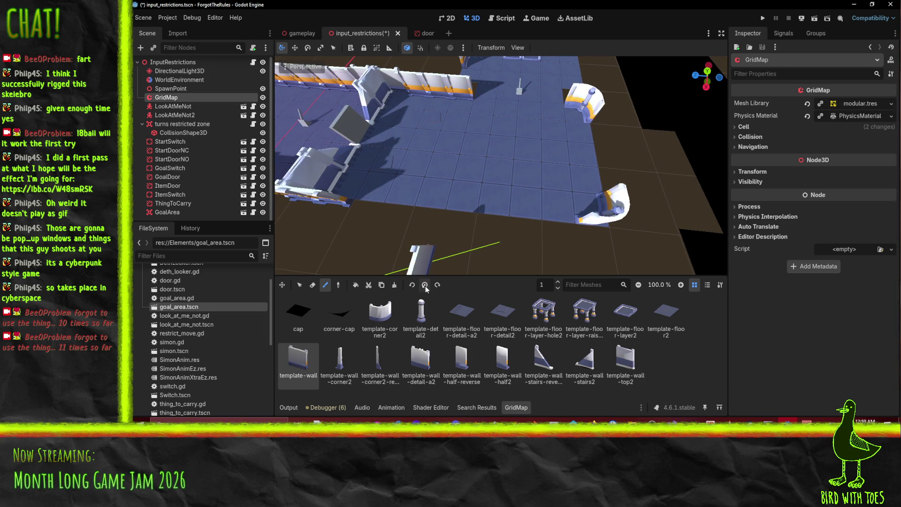
mouse_move(370, 204)
left_mouse_down()
mouse_move(516, 202)
mouse_move(605, 221)
left_mouse_up()
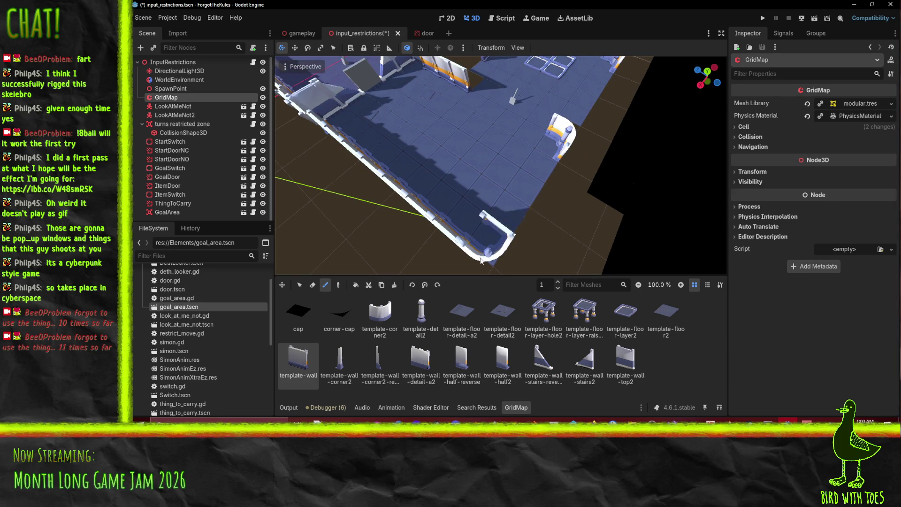
left_click_drag(513, 212, 559, 167)
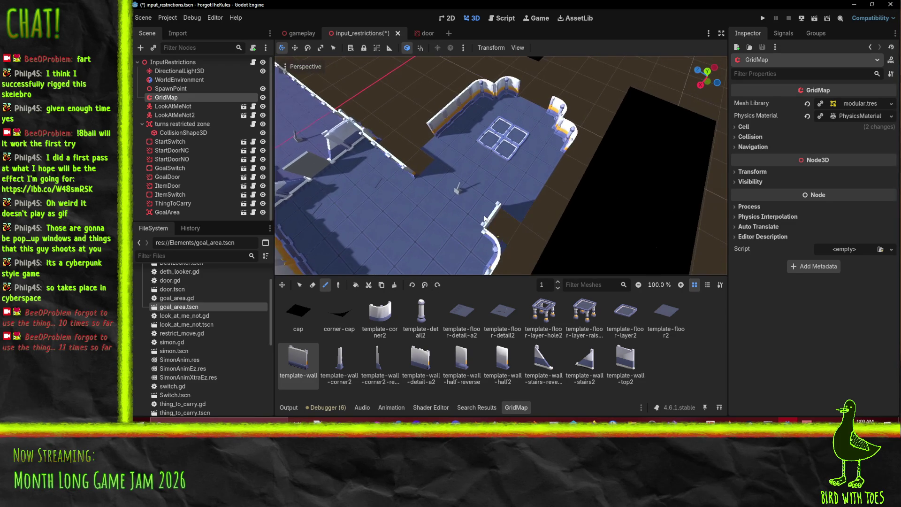
mouse_move(495, 214)
left_mouse_down()
mouse_move(531, 200)
mouse_move(541, 183)
left_mouse_up()
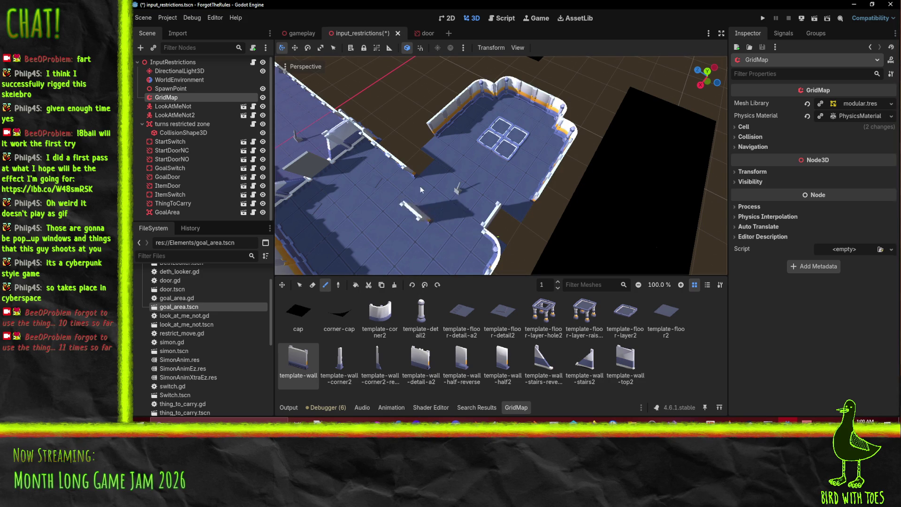
Pick template-corner2, then template-wall-detail-a2, and pull the view back over the level
left_click(396, 318)
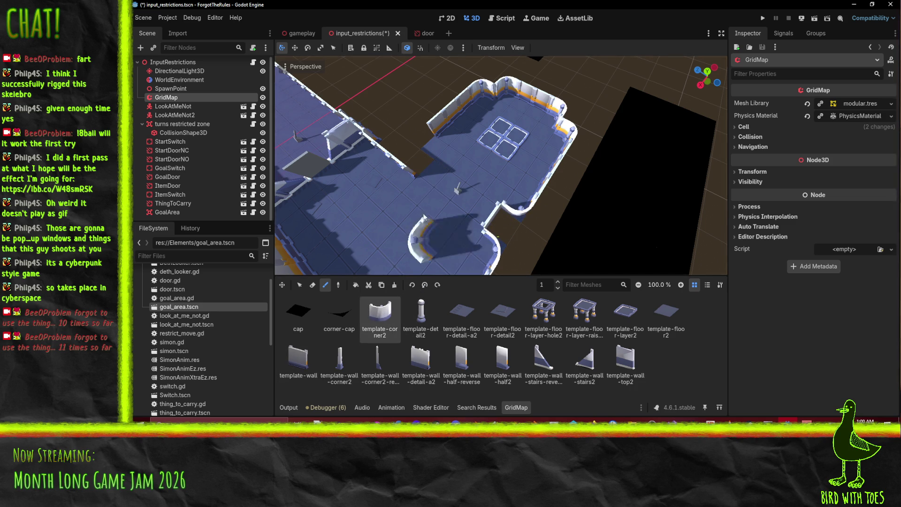
left_click(421, 362)
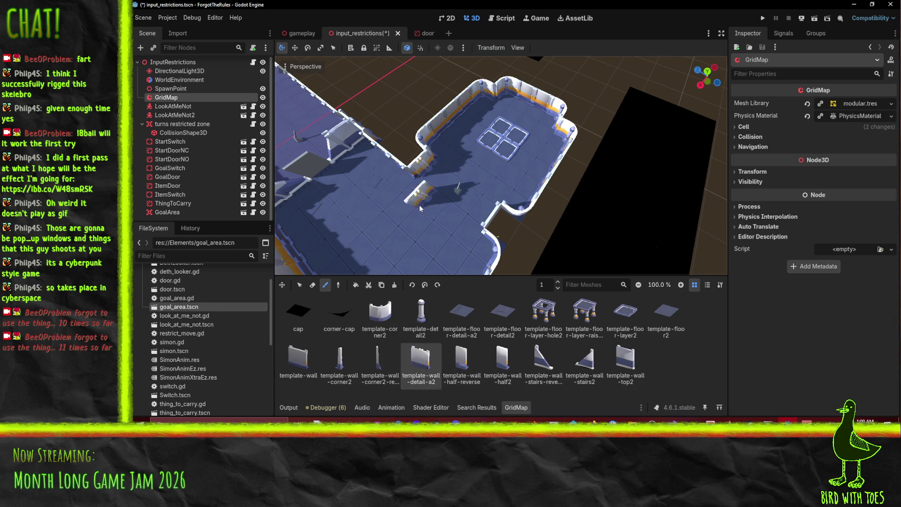
scroll(432, 170, "down", 3)
mouse_move(450, 254)
left_mouse_down()
mouse_move(474, 205)
mouse_move(470, 217)
mouse_move(550, 216)
left_mouse_up()
scroll(551, 216, "up", 5)
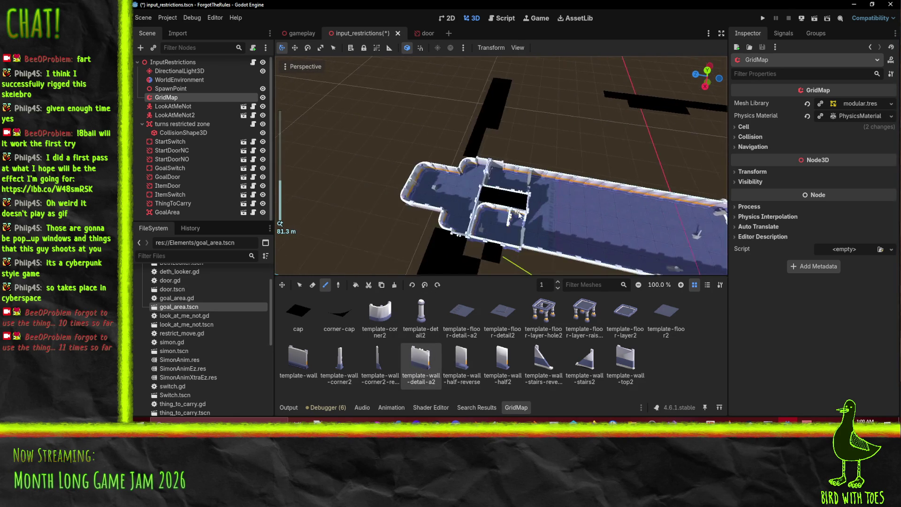
scroll(564, 207, "down", 2)
left_click_drag(564, 208, 550, 211)
Save, then paint black cap cells at floor level 0 beside the level and along the outer wall
key("ctrl+s")
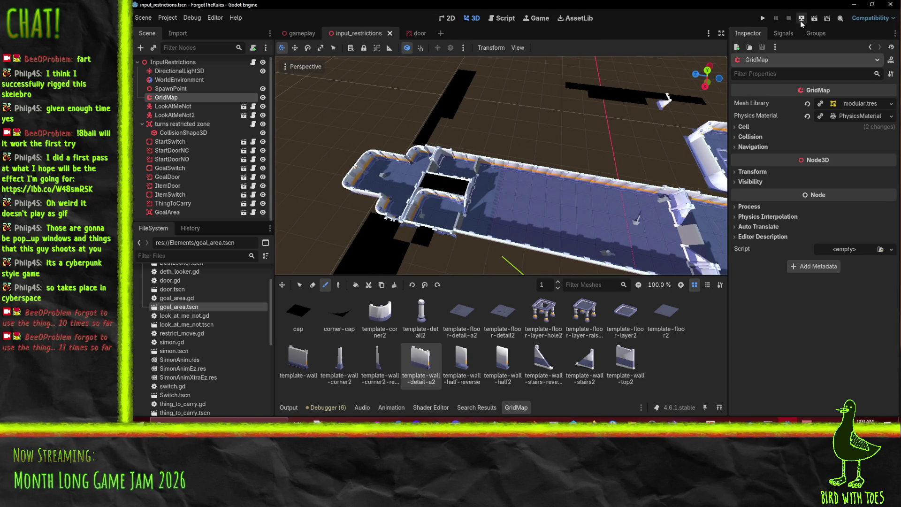
left_click(310, 313)
left_click(558, 288)
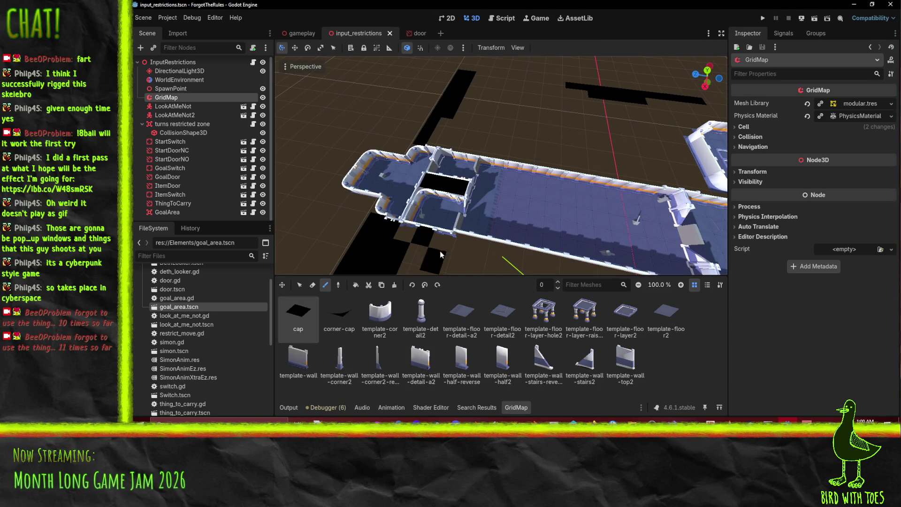
left_click_drag(399, 234, 453, 245)
scroll(449, 237, "up", 5)
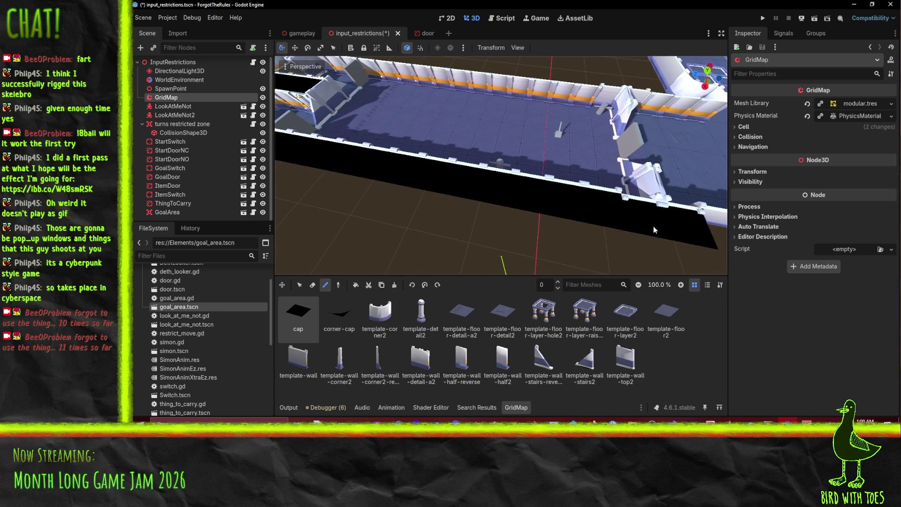
left_click_drag(653, 227, 514, 208)
mouse_move(329, 190)
left_mouse_down()
mouse_move(588, 249)
mouse_move(578, 258)
mouse_move(511, 249)
mouse_move(542, 156)
left_mouse_up()
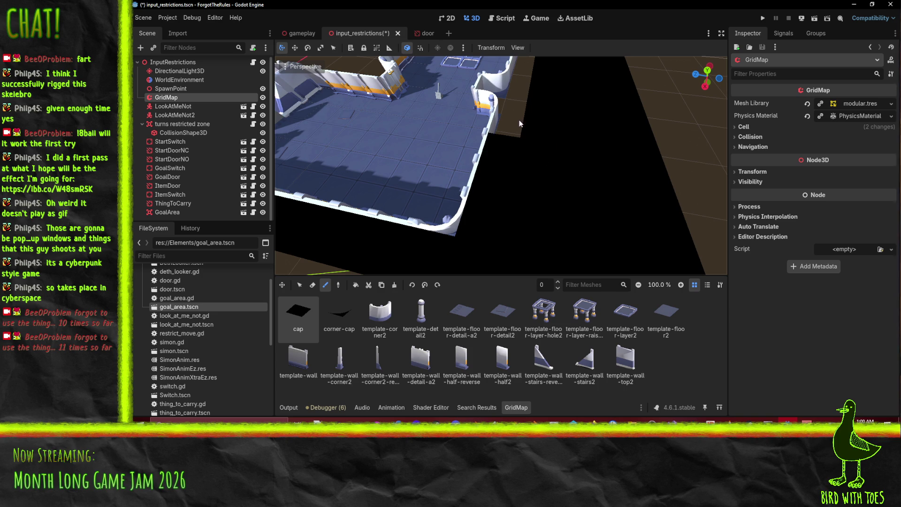
Paint a strip of cap tiles along the long wall edge
scroll(523, 119, "down", 4)
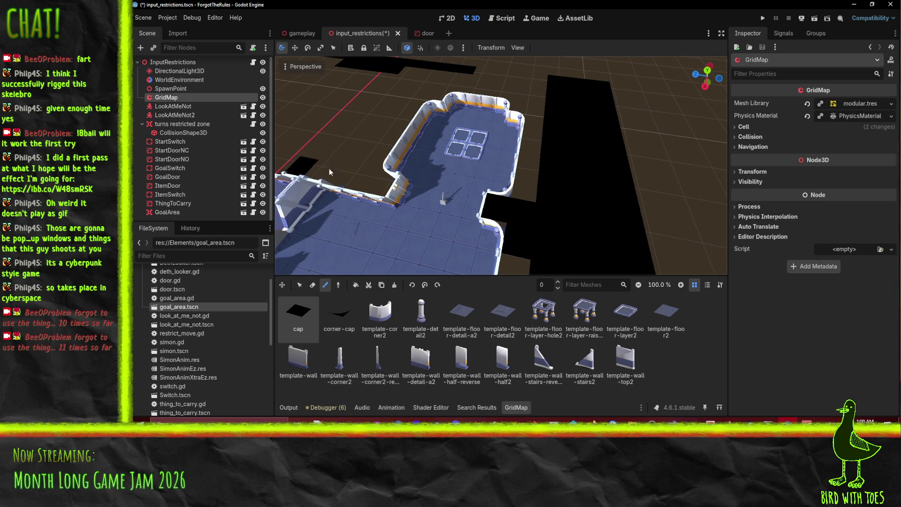
mouse_move(284, 164)
left_mouse_down()
mouse_move(543, 206)
mouse_move(631, 239)
left_mouse_up()
mouse_move(630, 238)
left_mouse_down()
mouse_move(359, 182)
mouse_move(445, 200)
left_mouse_up()
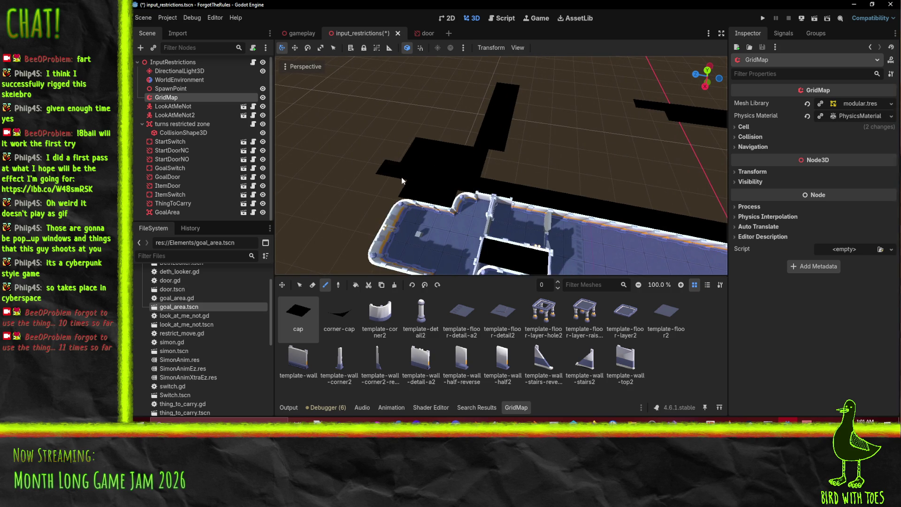
Fill several bands of empty ground beside the level with cap tiles, up to the blue axis line
left_click_drag(358, 245, 481, 223)
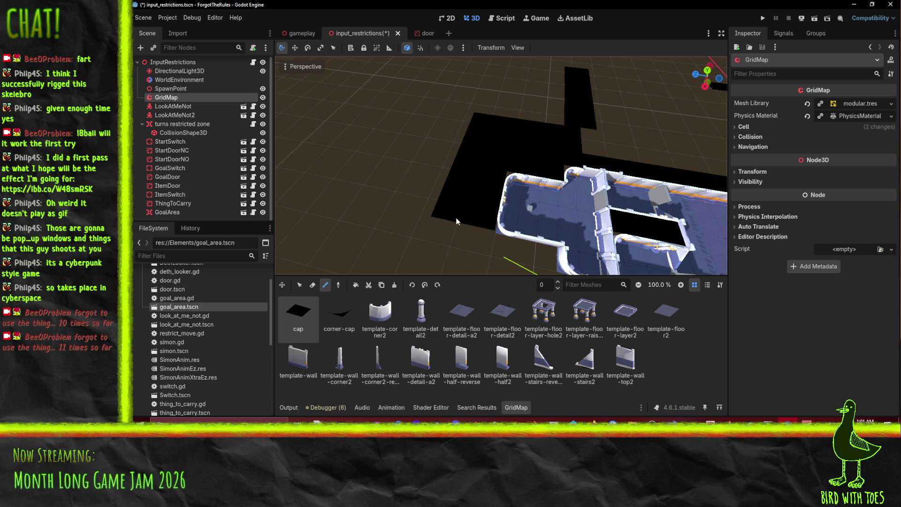
mouse_move(531, 253)
left_mouse_down()
mouse_move(501, 223)
mouse_move(404, 168)
mouse_move(472, 237)
mouse_move(357, 187)
left_mouse_up()
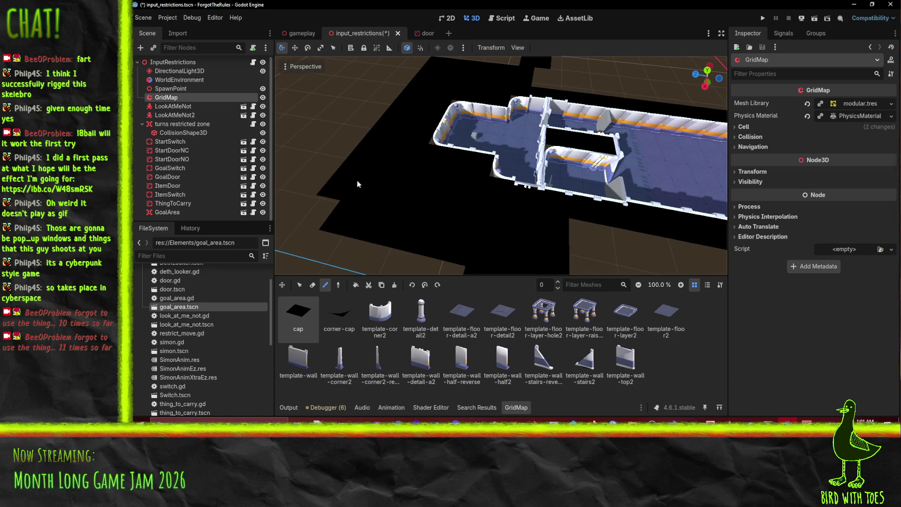
scroll(379, 236, "down", 3)
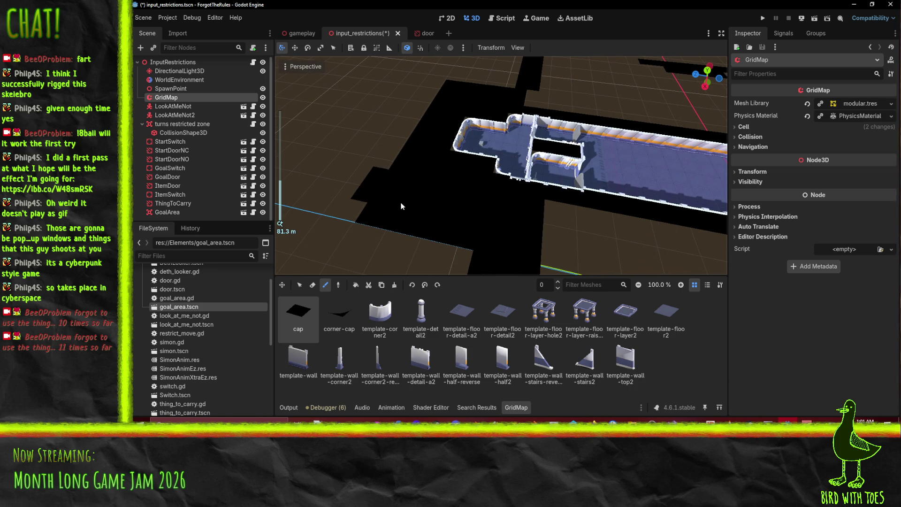
scroll(446, 226, "down", 2)
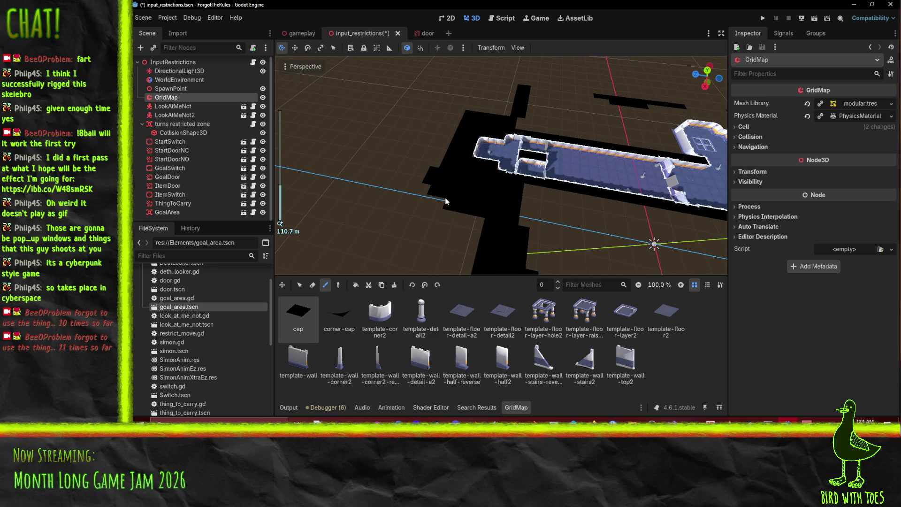
scroll(427, 192, "up", 2)
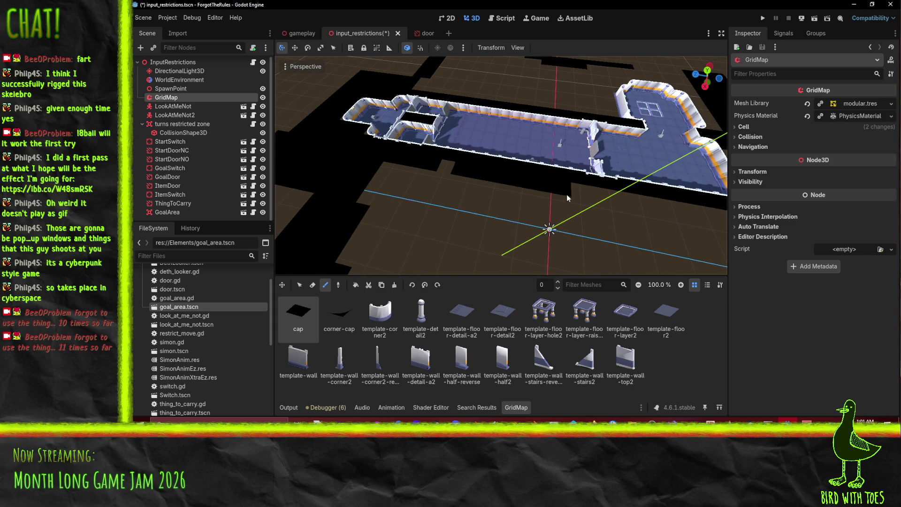
left_click_drag(557, 195, 690, 222)
mouse_move(383, 182)
left_mouse_down()
mouse_move(523, 200)
mouse_move(653, 234)
left_mouse_up()
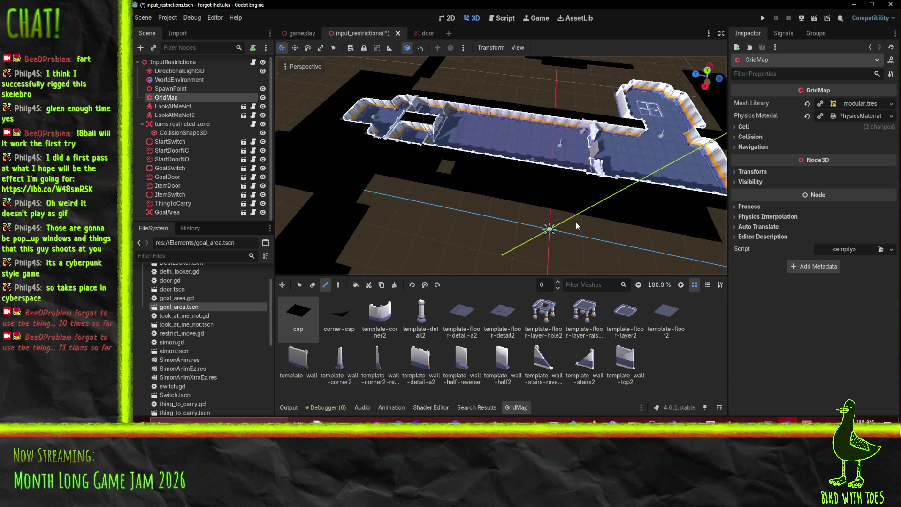
left_click_drag(376, 182, 662, 239)
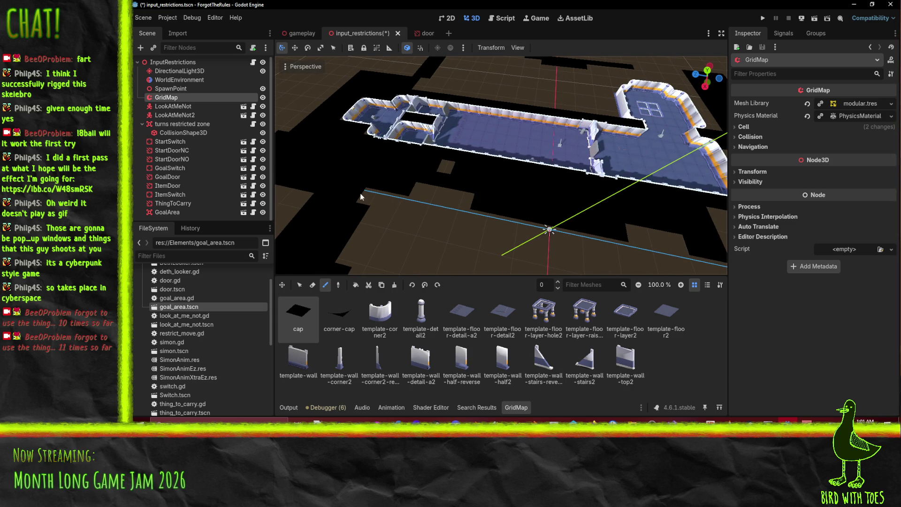
left_click_drag(364, 195, 662, 262)
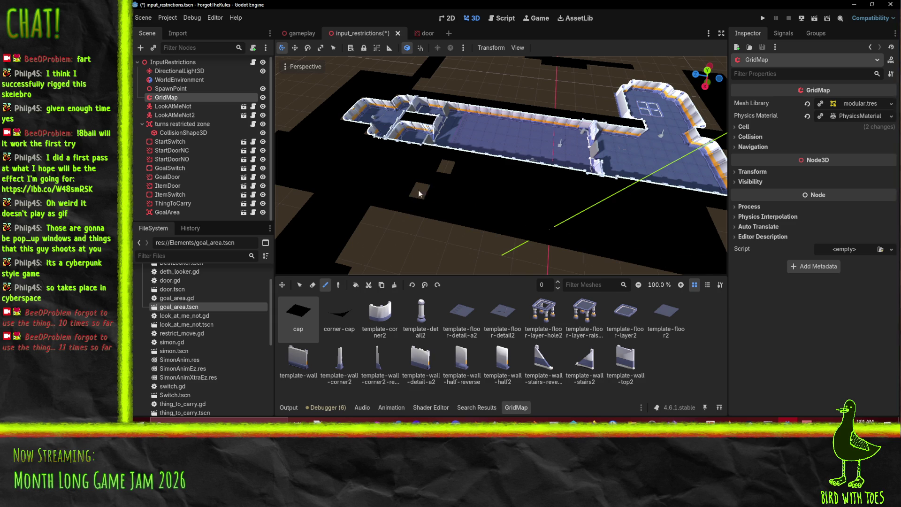
Paint cap tiles into the remaining brown cells left of and in front of the goal room
scroll(433, 222, "down", 2)
mouse_move(532, 210)
left_mouse_down()
mouse_move(531, 80)
mouse_move(510, 201)
mouse_move(578, 167)
mouse_move(471, 145)
left_mouse_up()
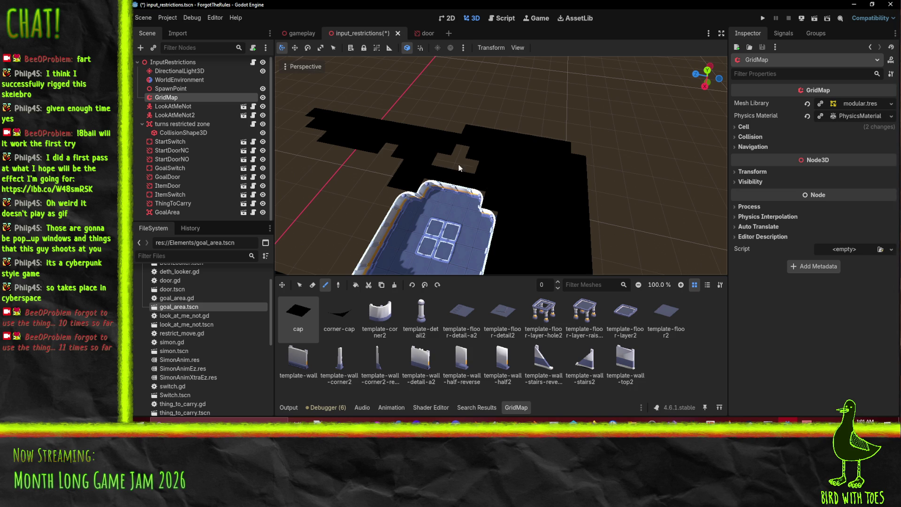
left_click_drag(439, 228, 427, 246)
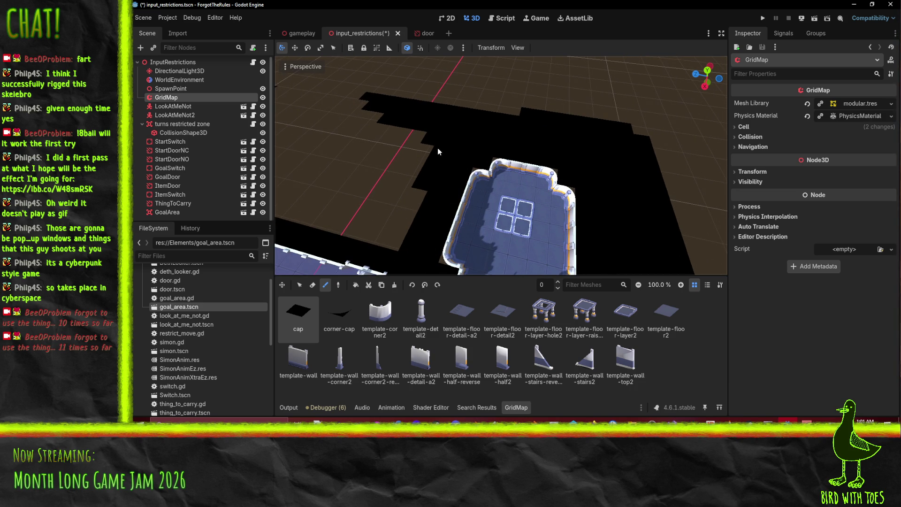
mouse_move(437, 149)
left_mouse_down()
mouse_move(397, 193)
mouse_move(499, 226)
left_mouse_up()
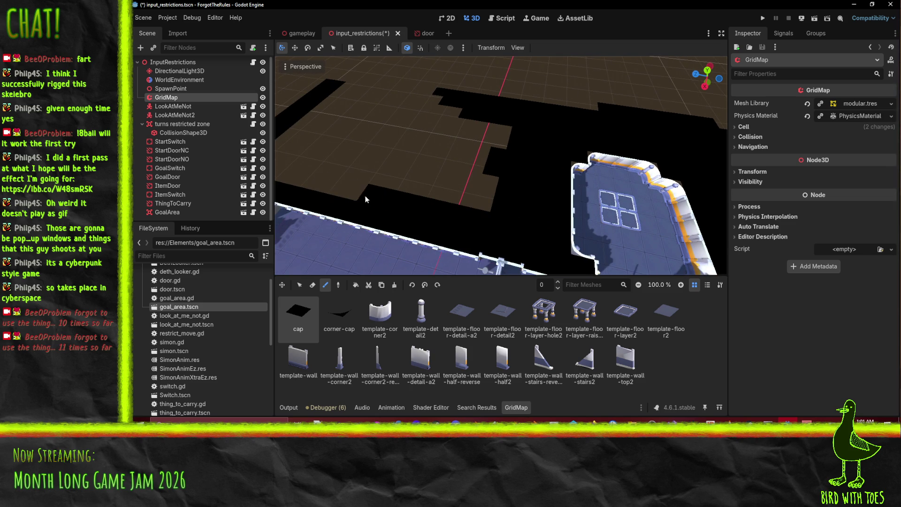
left_click_drag(286, 173, 477, 217)
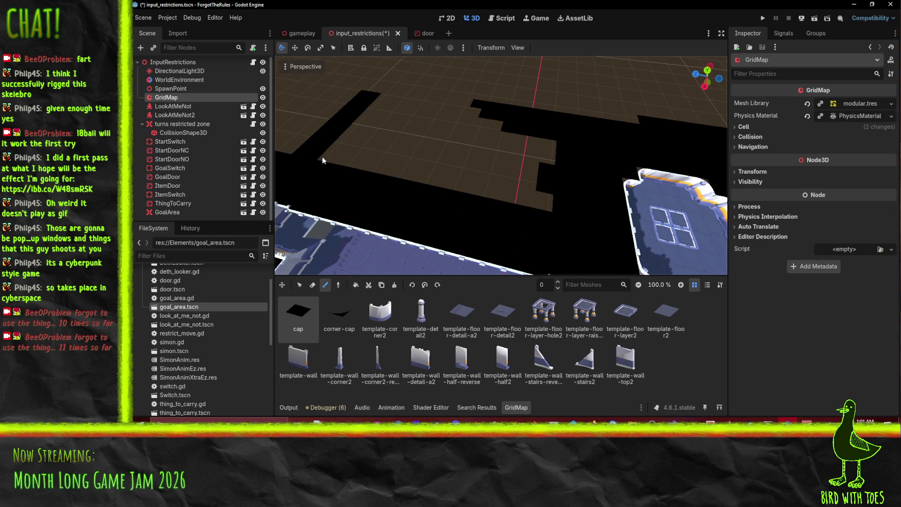
left_click_drag(342, 161, 540, 198)
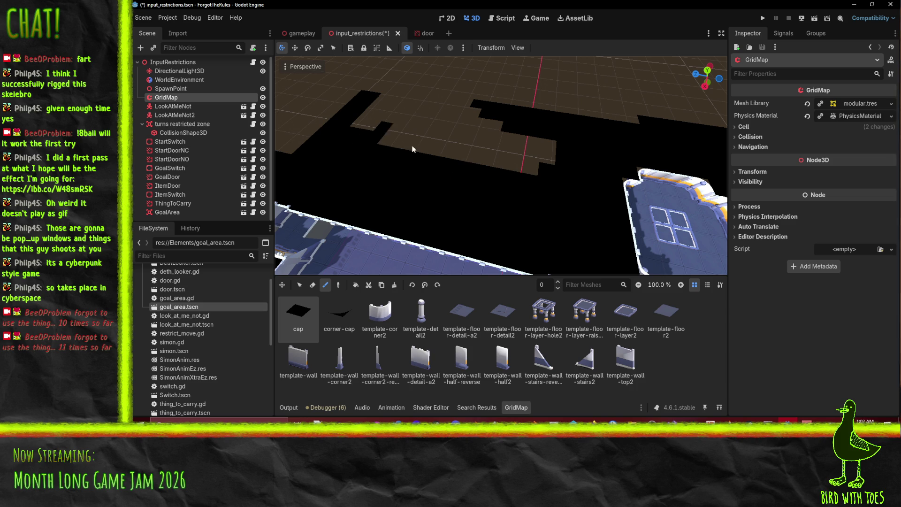
left_click_drag(399, 146, 533, 175)
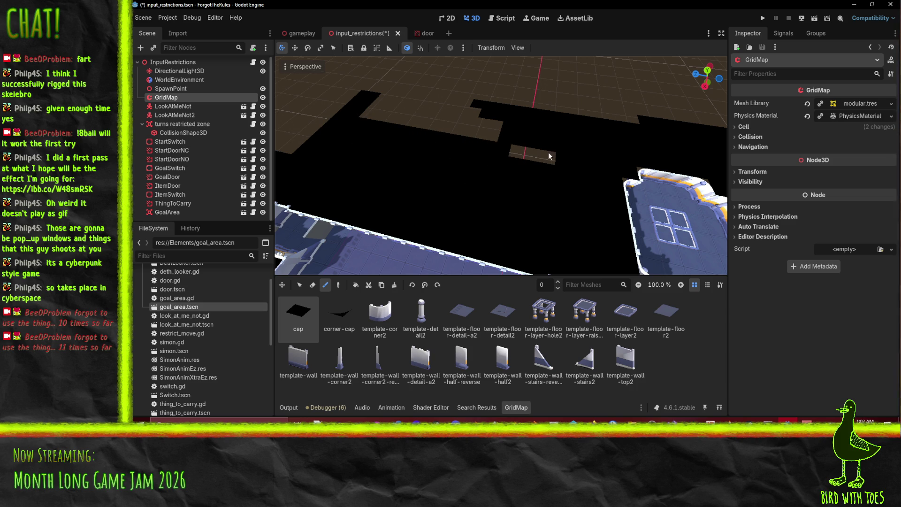
left_click_drag(484, 140, 389, 119)
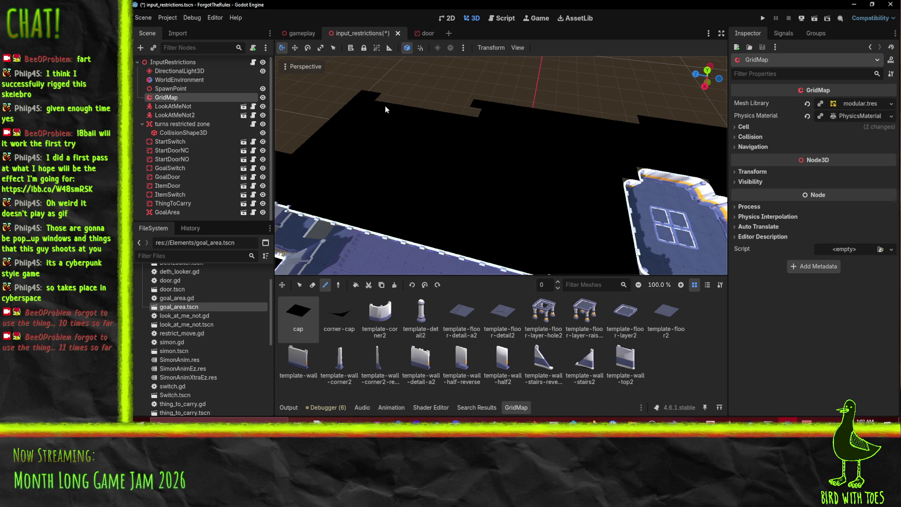
scroll(533, 180, "up", 5)
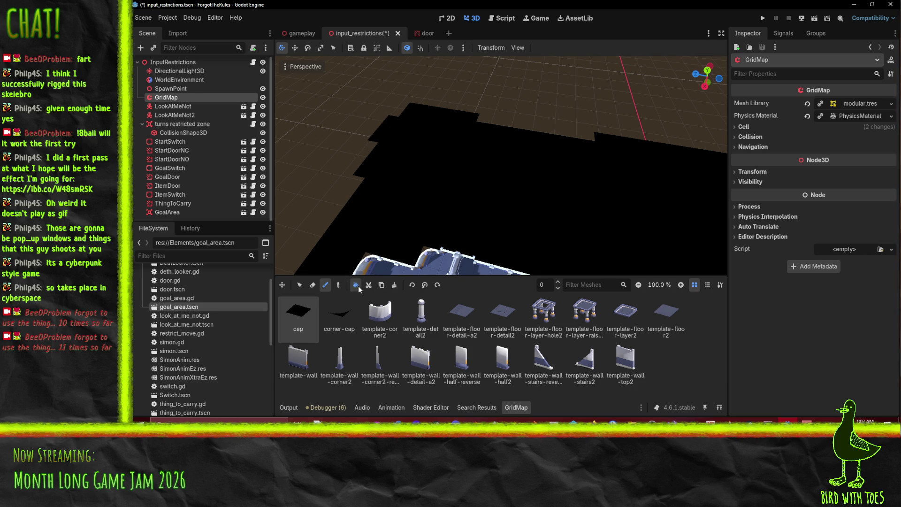
left_click(311, 286)
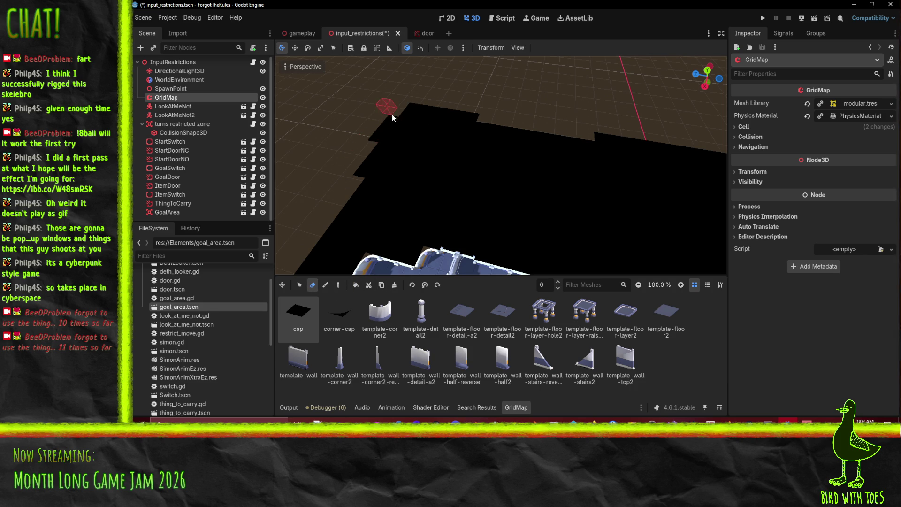
Zoom out to review the cap border, then save the input_restrictions scene with Ctrl+S
scroll(385, 170, "down", 5)
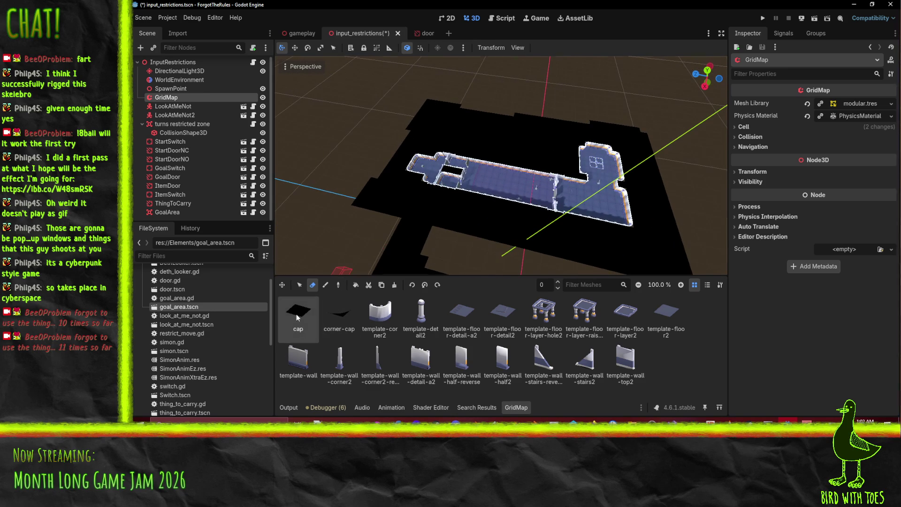
scroll(359, 218, "up", 5)
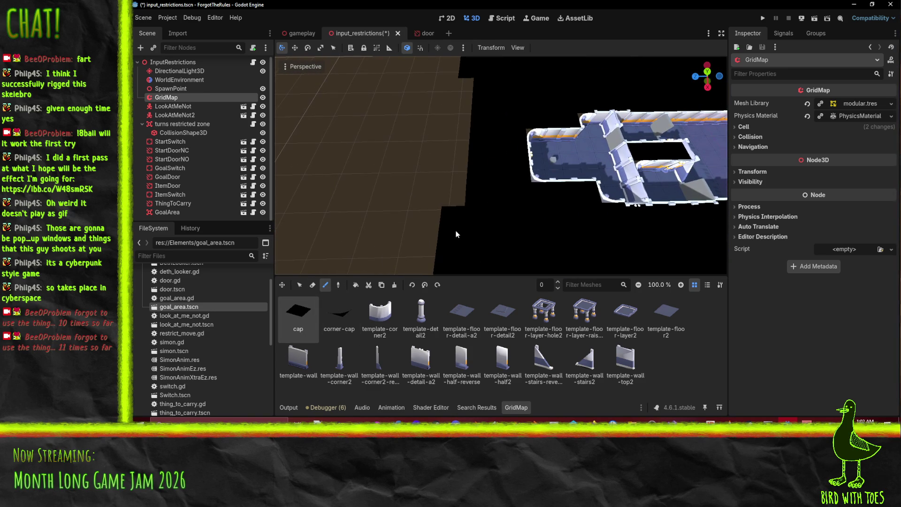
scroll(497, 136, "down", 6)
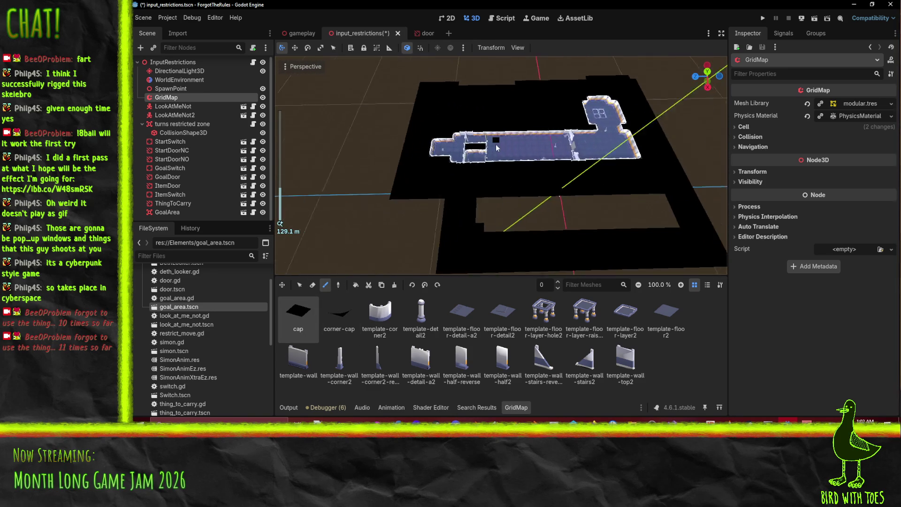
key("ctrl+s")
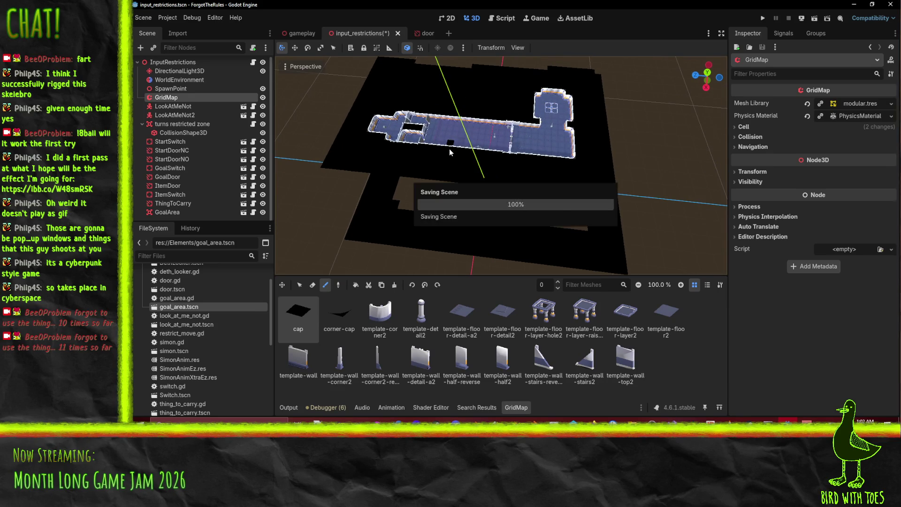
Run the project and press Q on the title screen to start the level
left_click(764, 19)
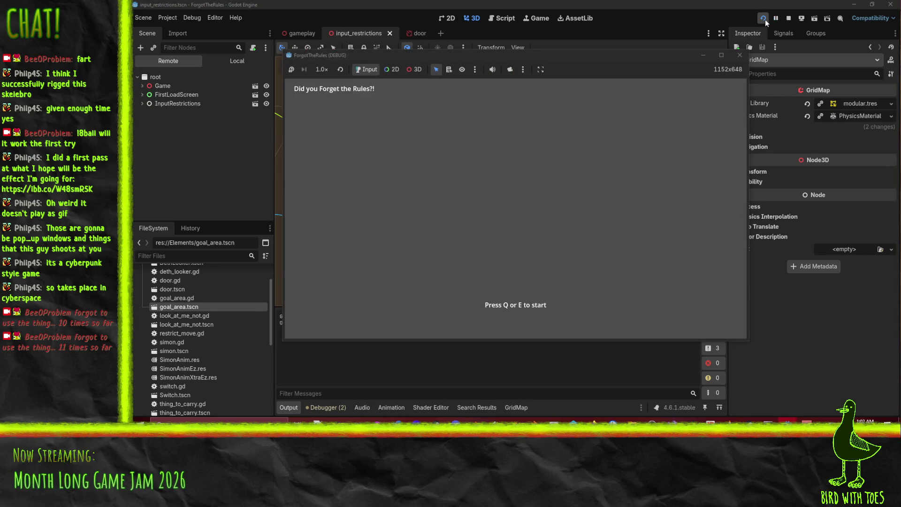
key("q")
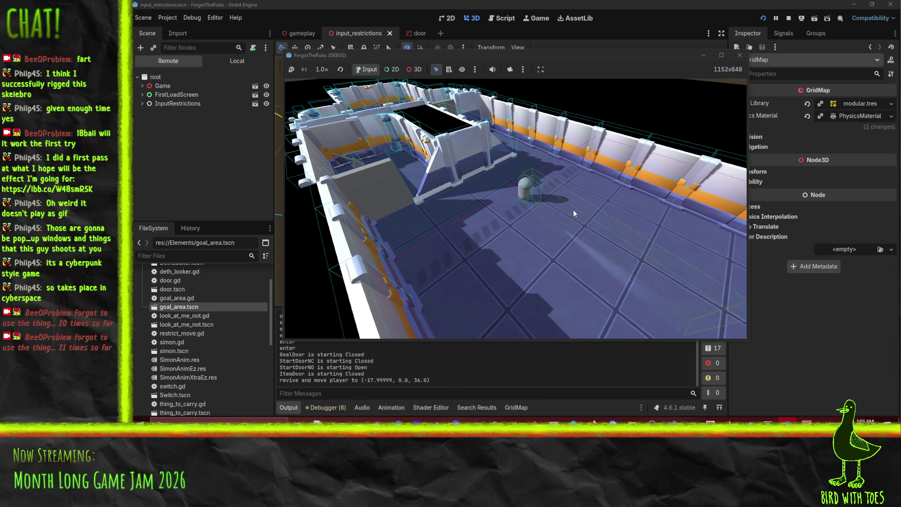
Walk the player past the door trigger and switch toward the walled room
key("s")
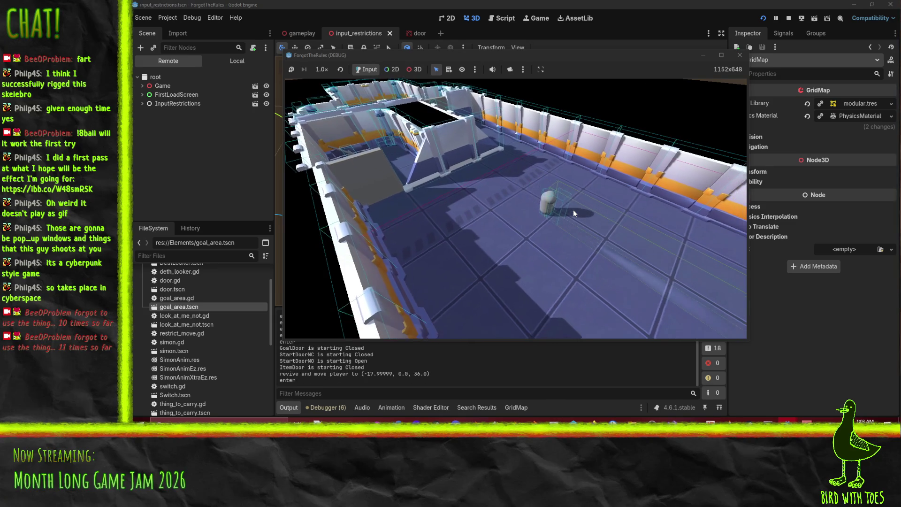
key("s")
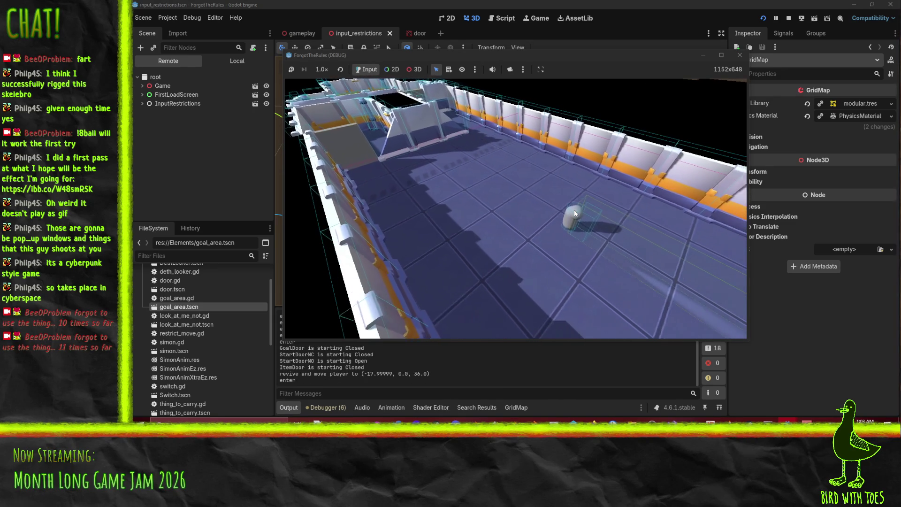
key("w")
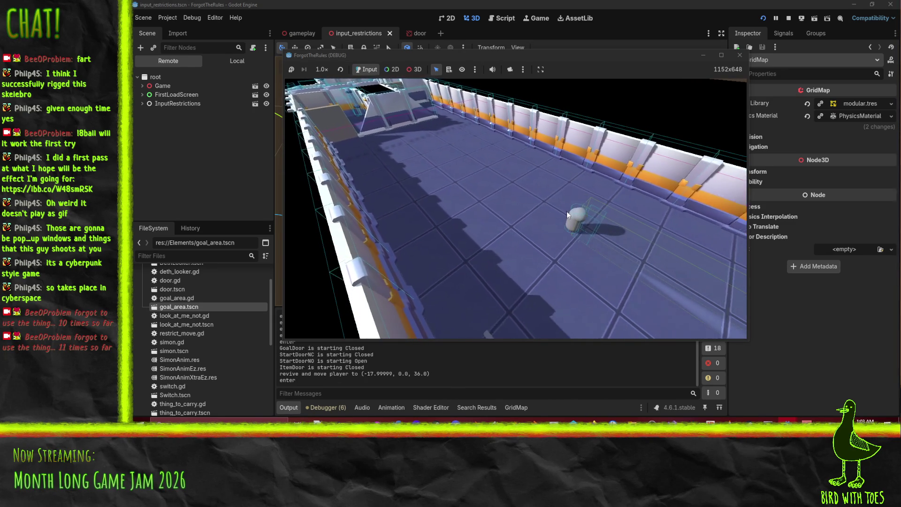
key("w")
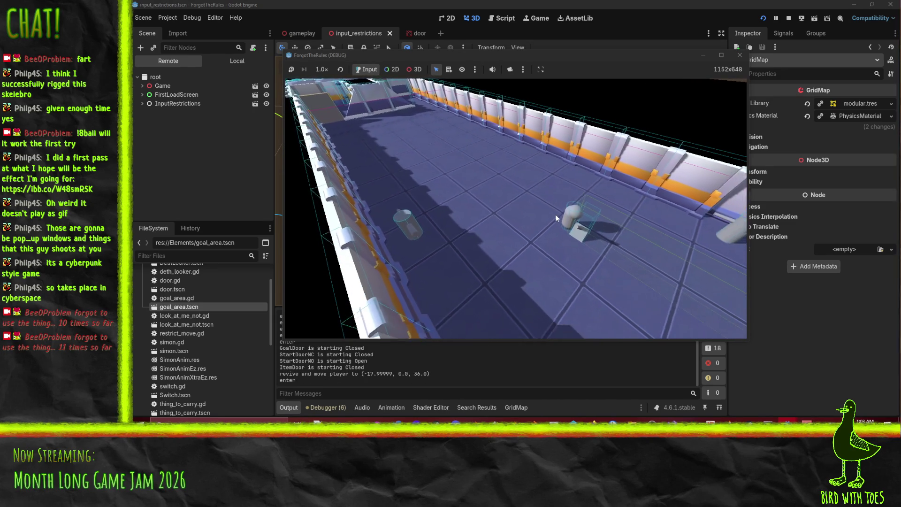
key("w")
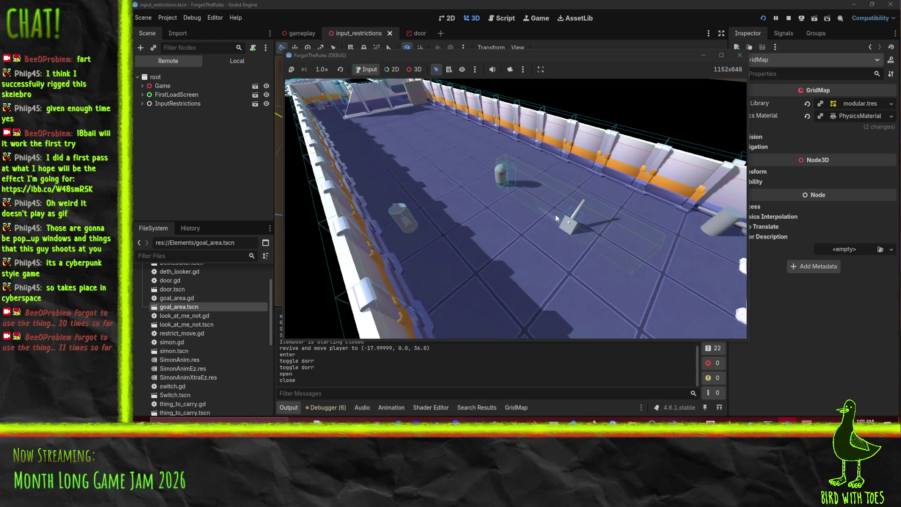
key("w")
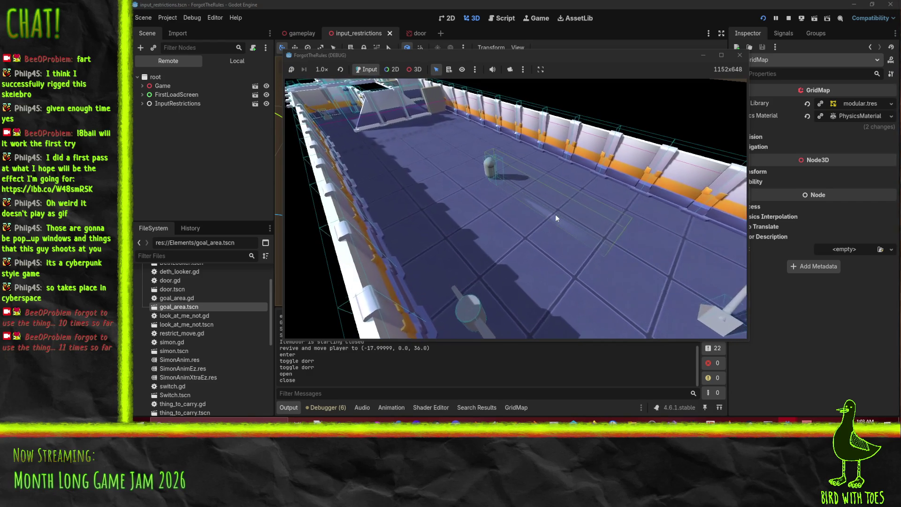
key("w")
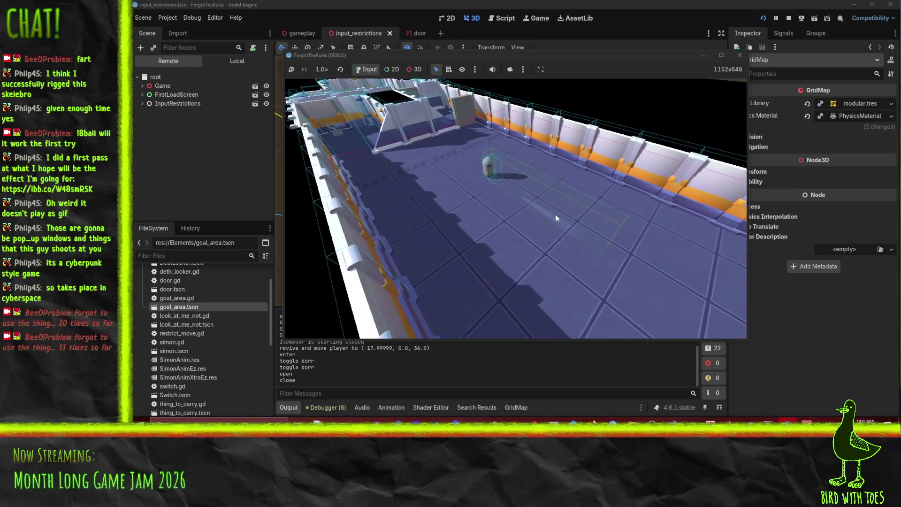
key("w")
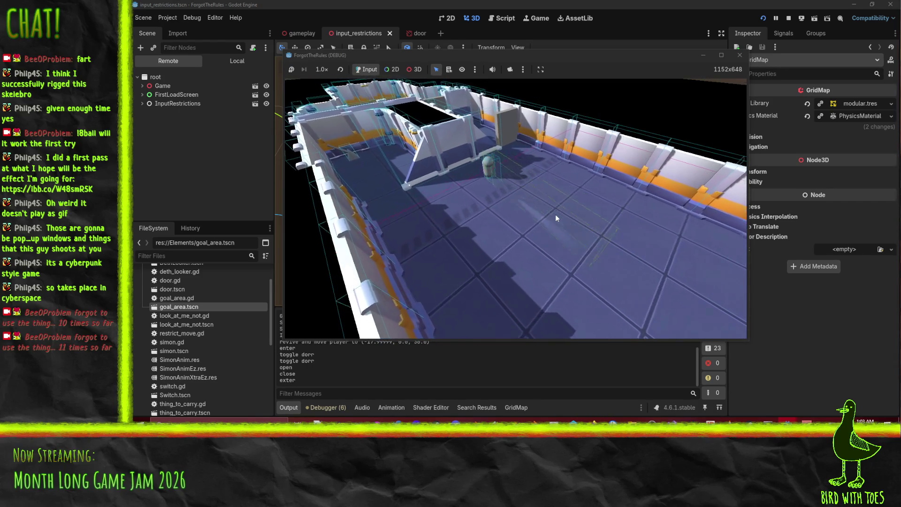
key("d")
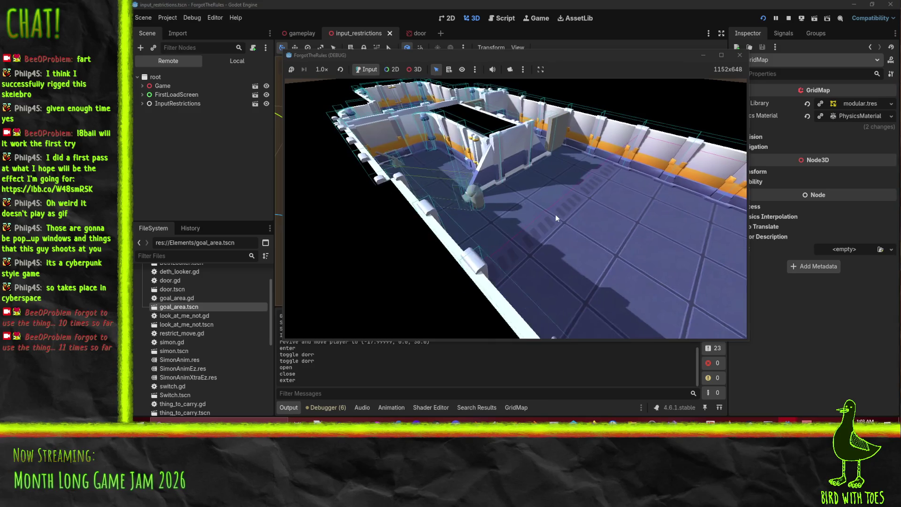
key("w")
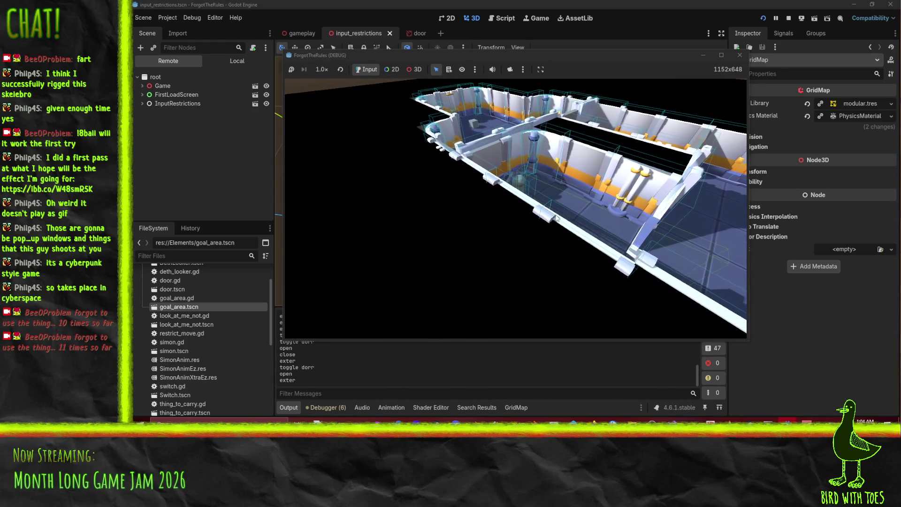
Walk up the corridor into the room and circle past the capsules and cube
key("w")
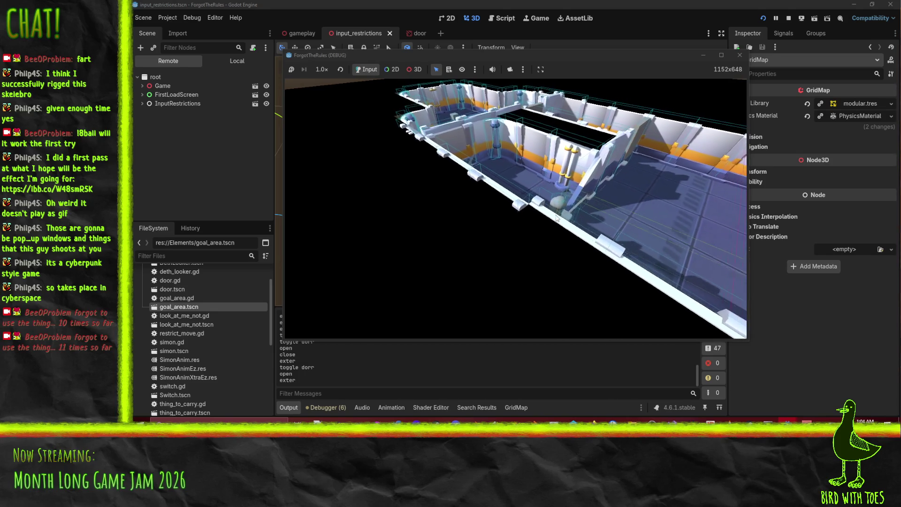
key("w")
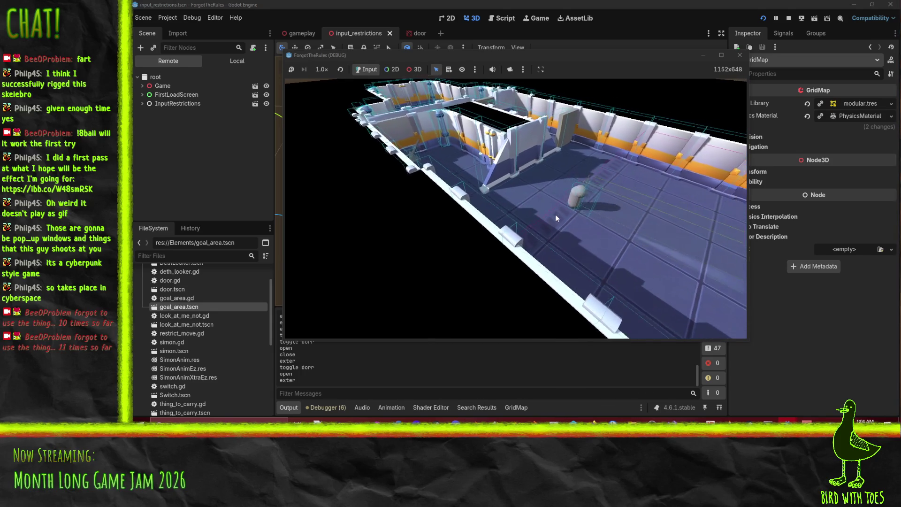
key("w")
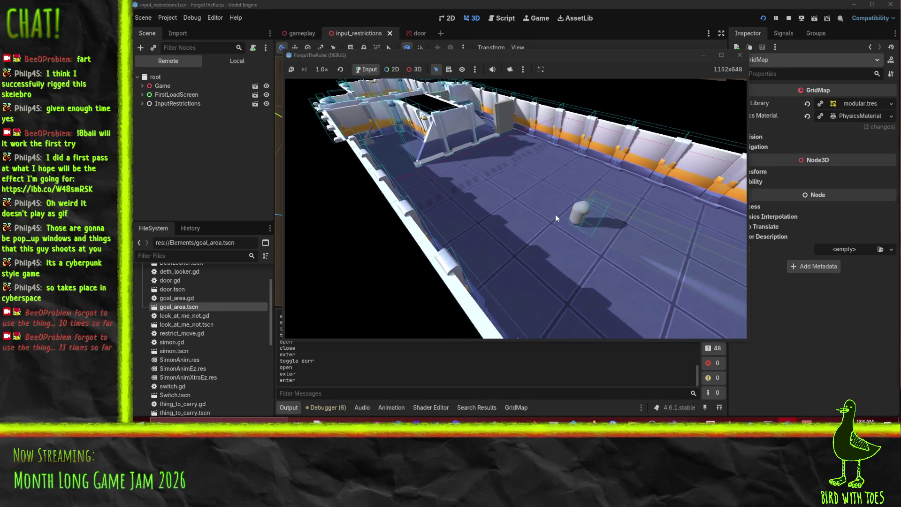
key("w")
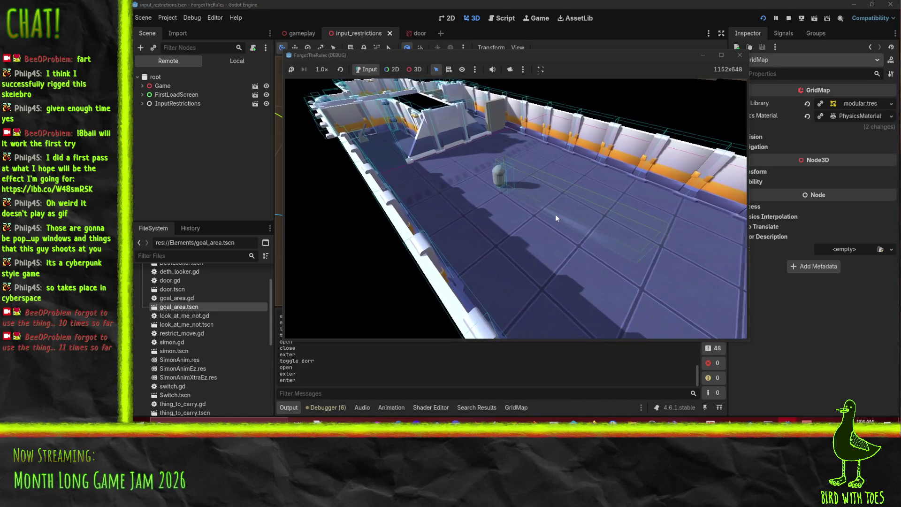
key("w")
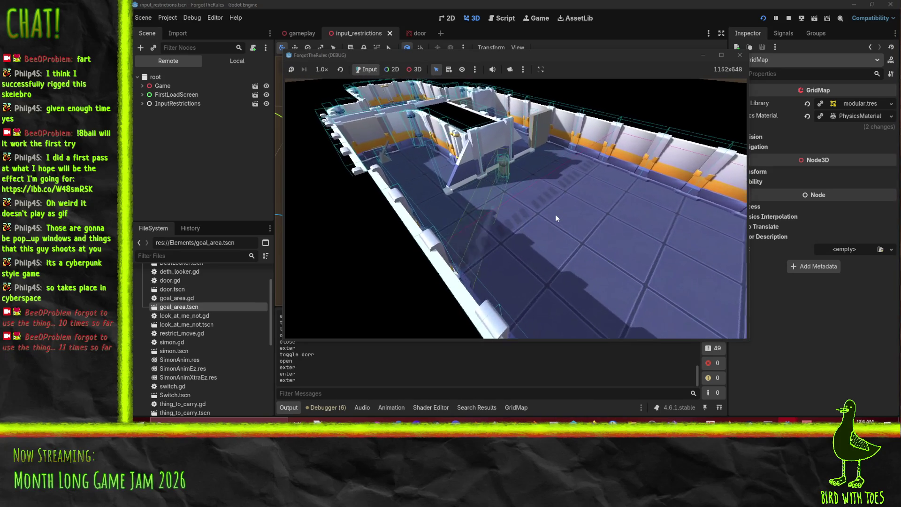
key("w")
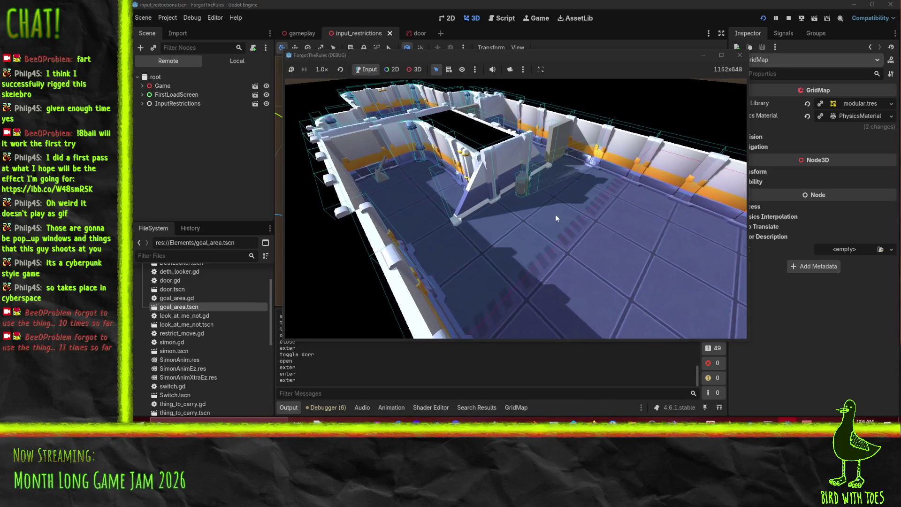
key("w")
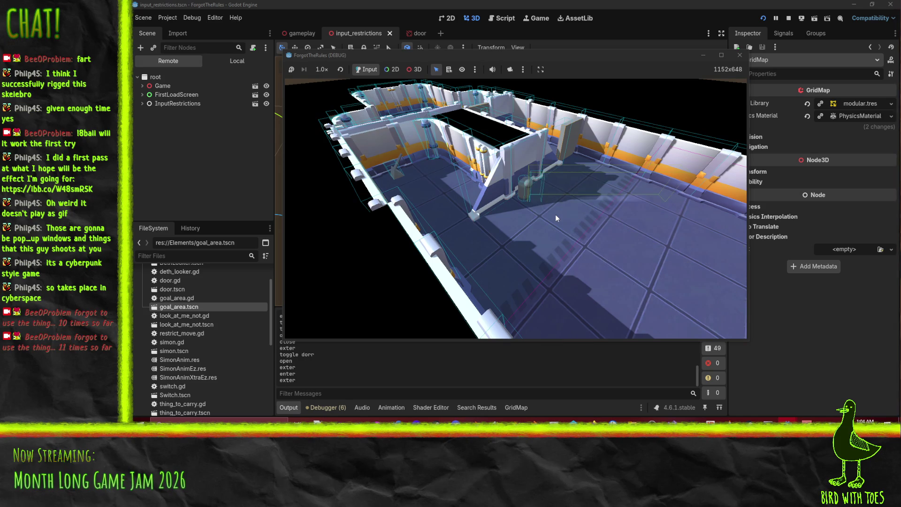
key("w")
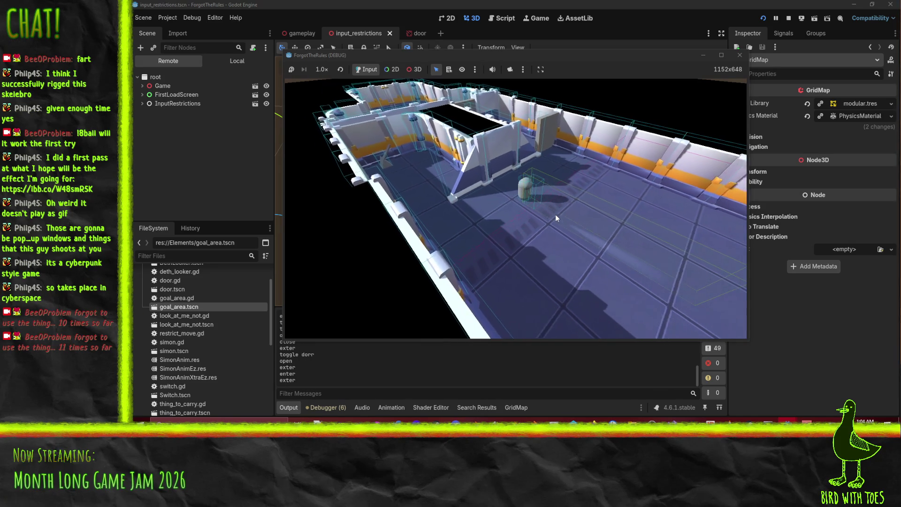
key("w")
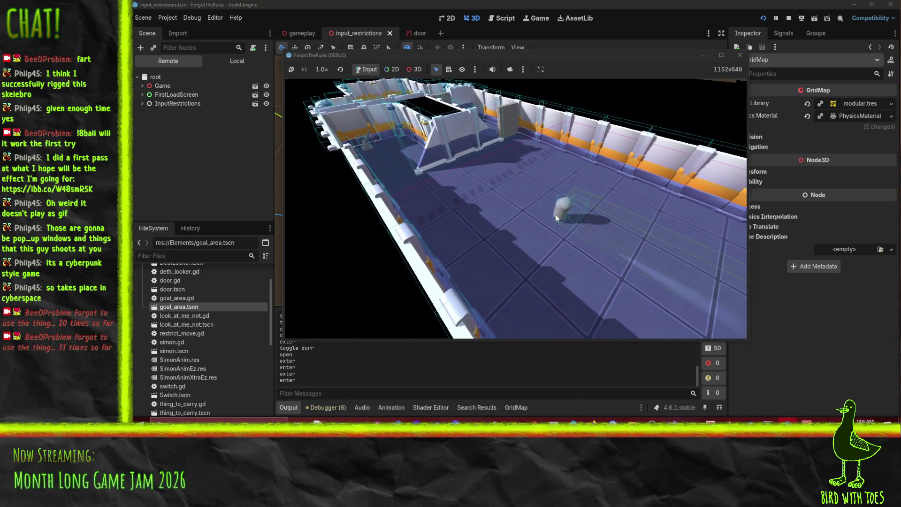
key("w")
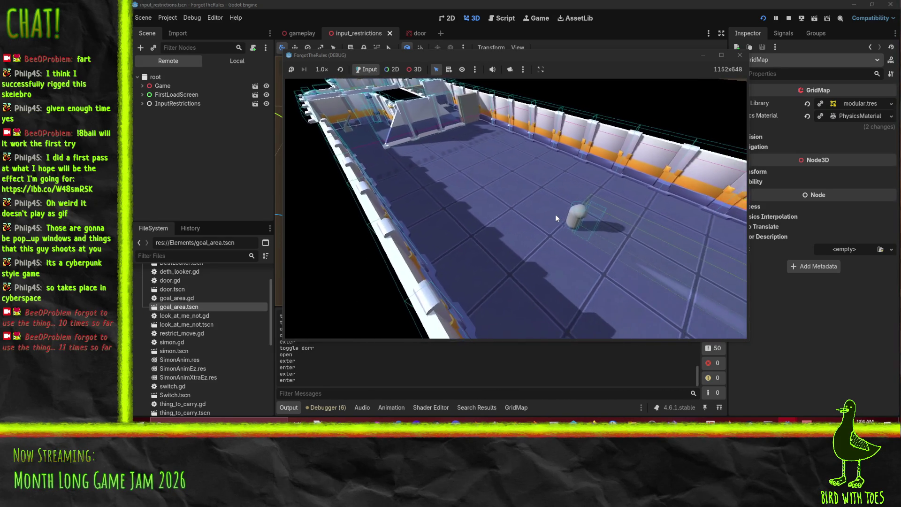
key("w")
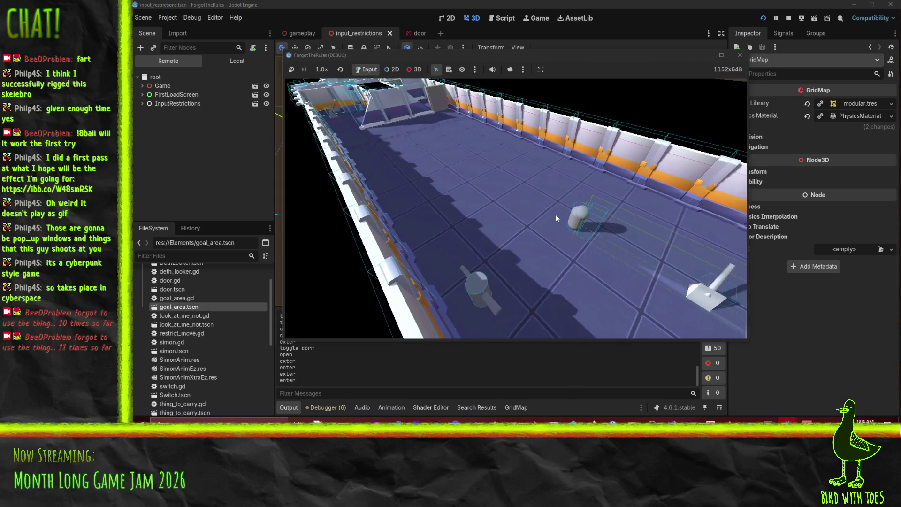
key("w")
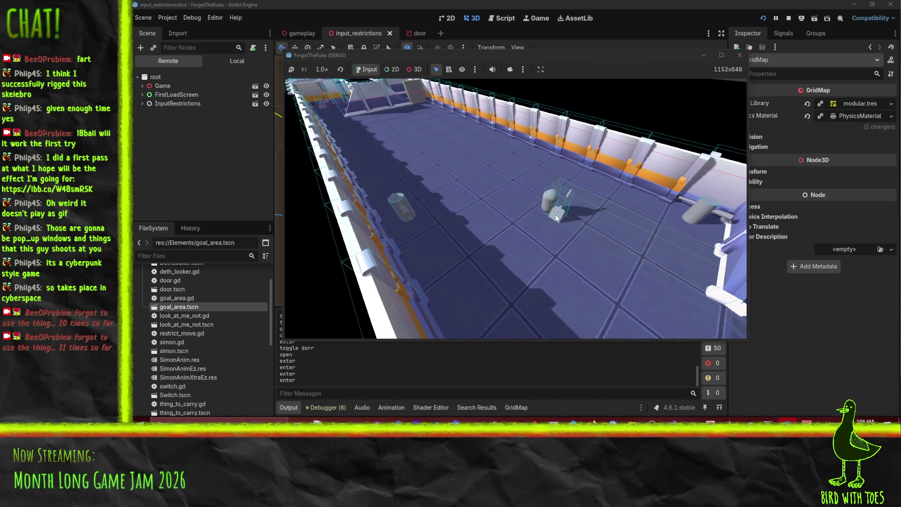
key("w")
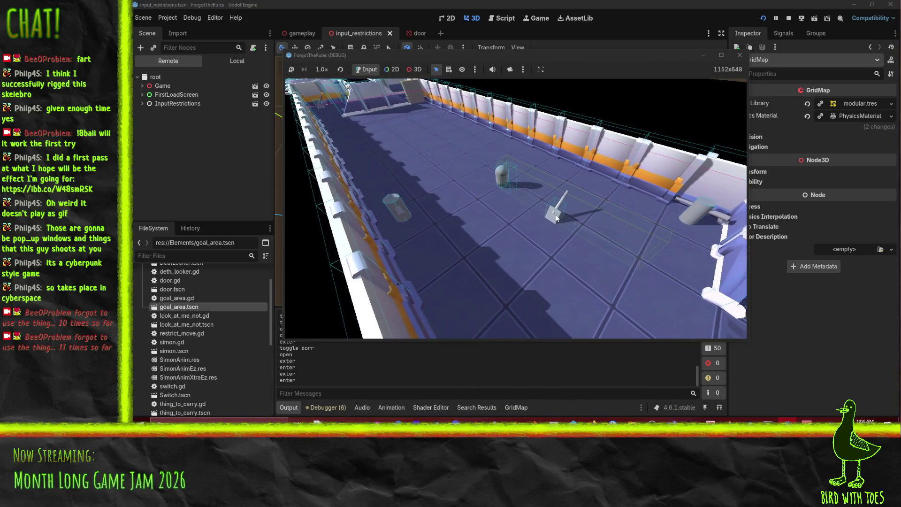
key("w")
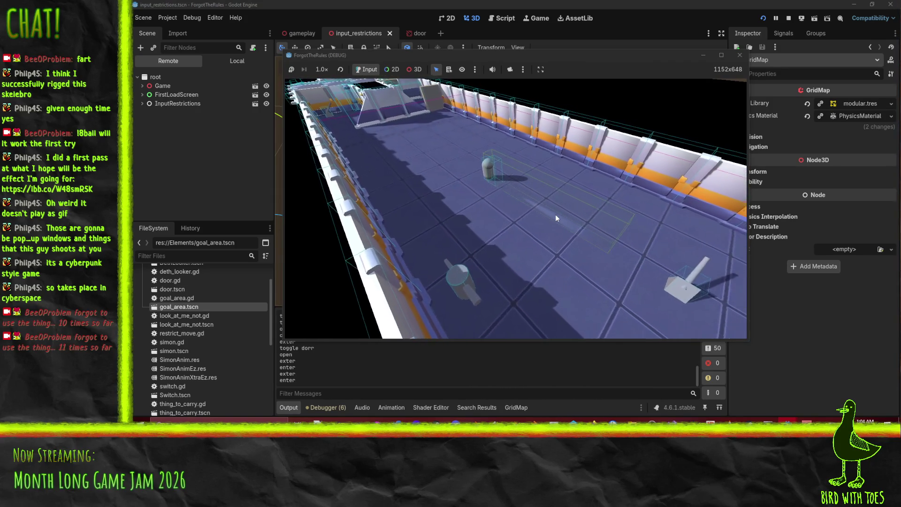
Back into the doorway, then cross the room to the grabbable object, triggering the door toggle
key("s")
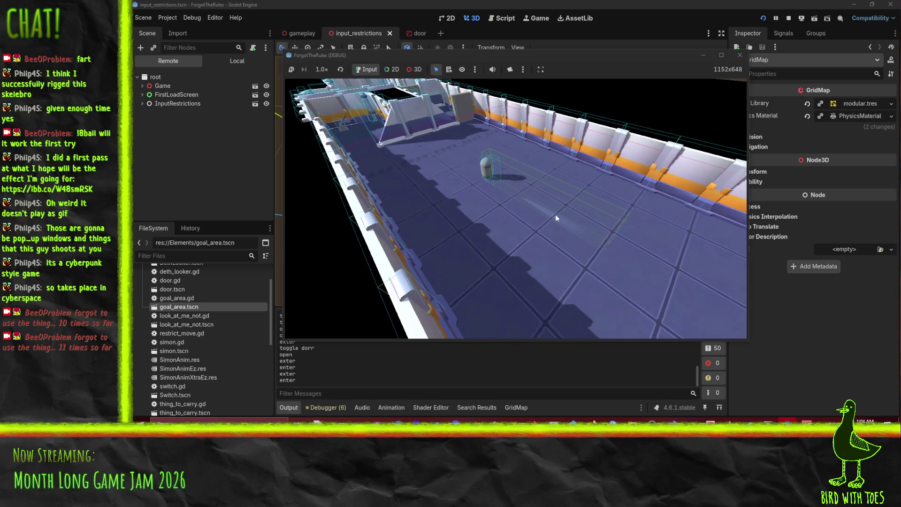
key("s")
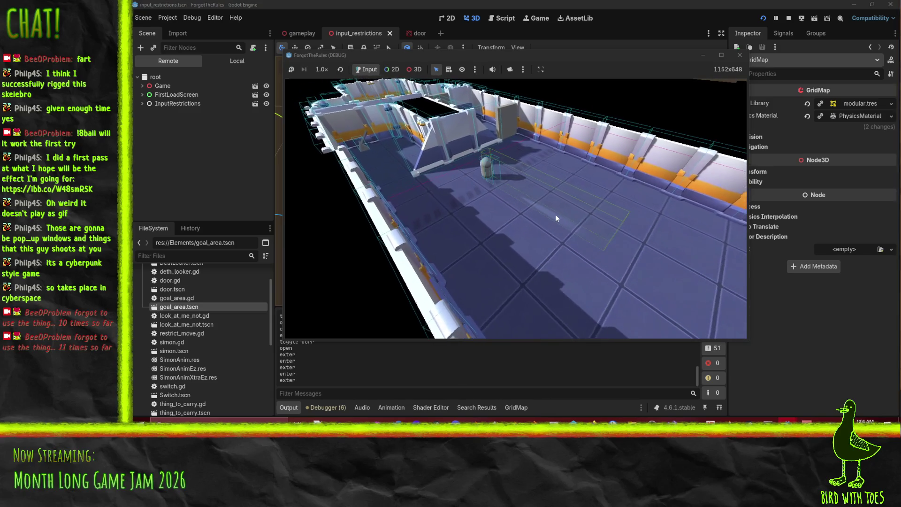
key("a")
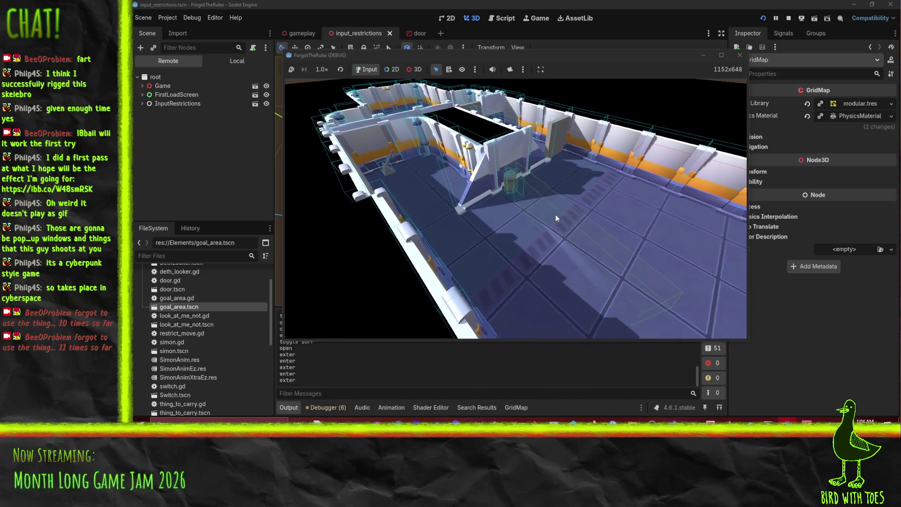
key("d")
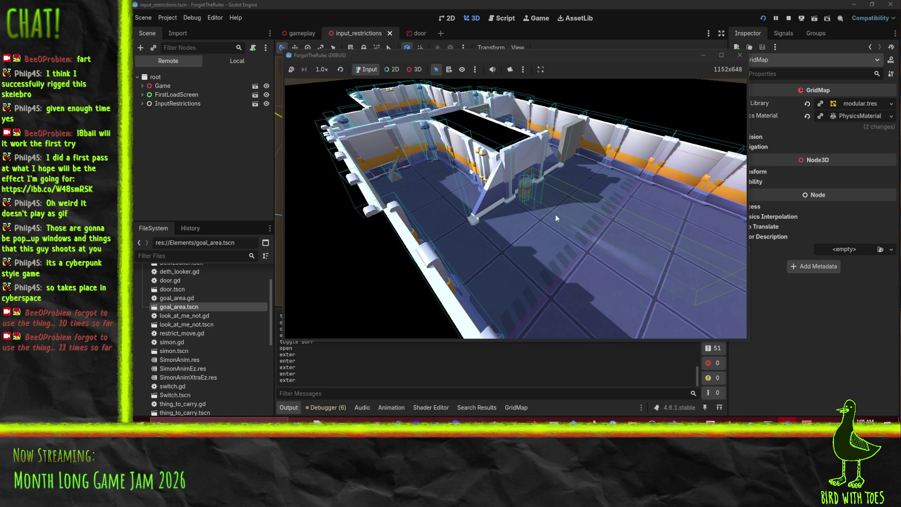
key("d")
key("s")
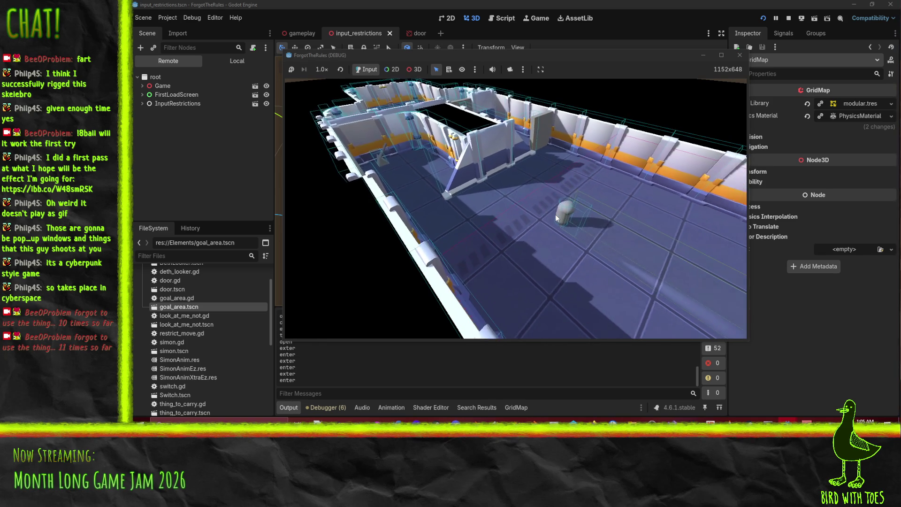
key("s")
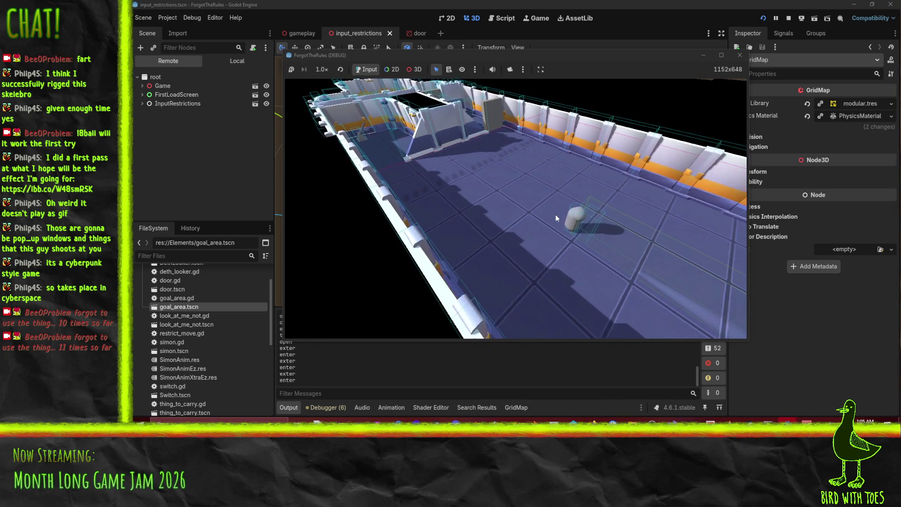
key("s")
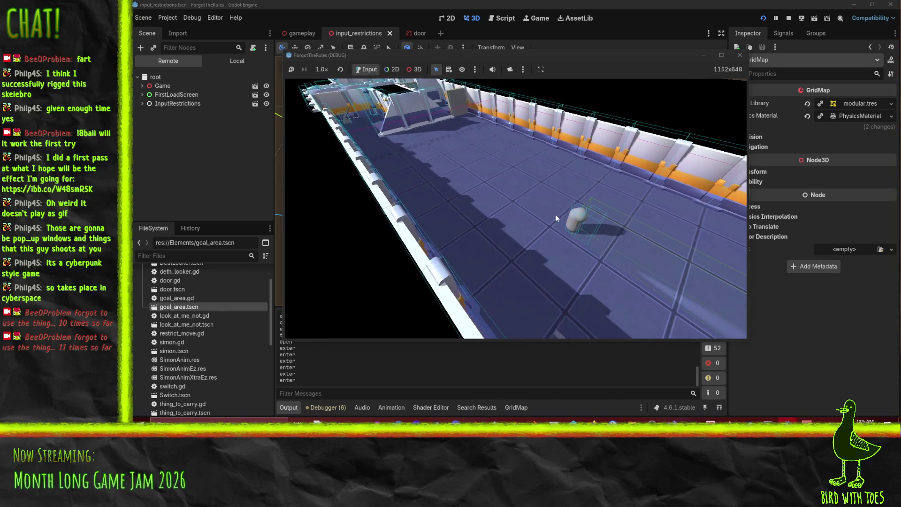
key("d")
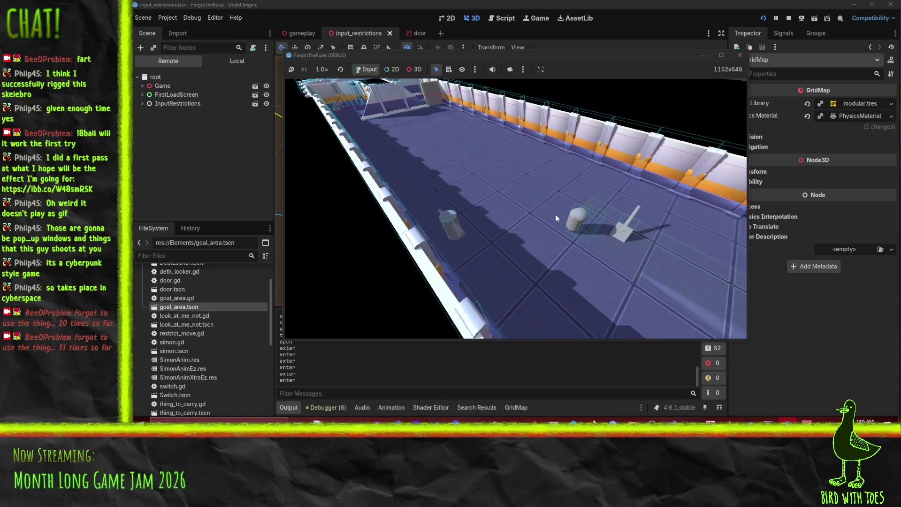
key("s")
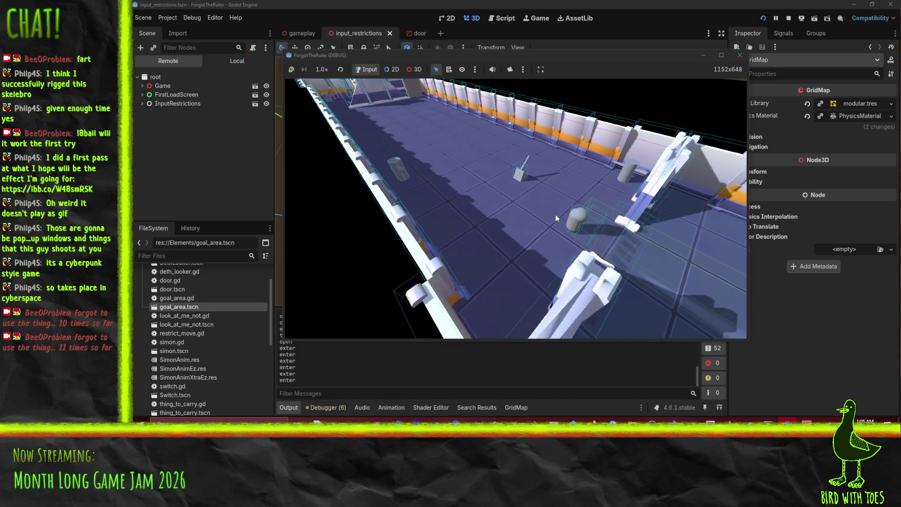
key("s")
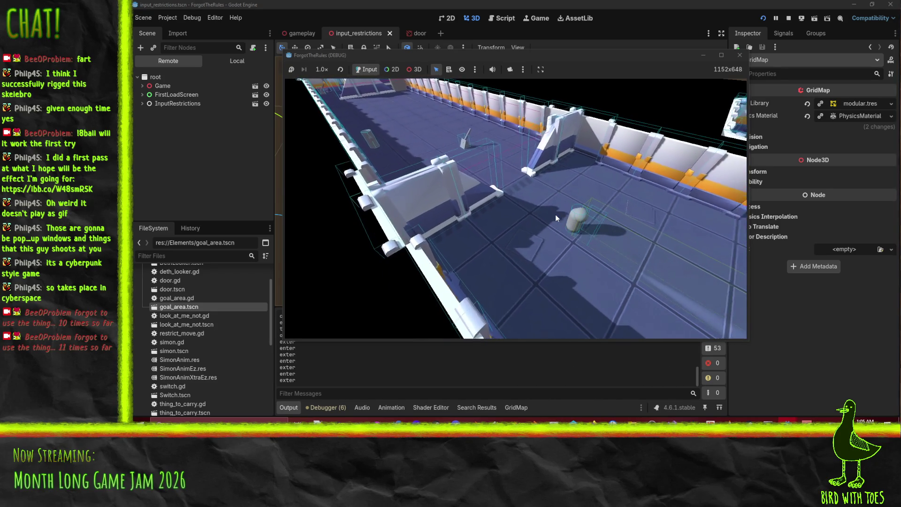
key("s")
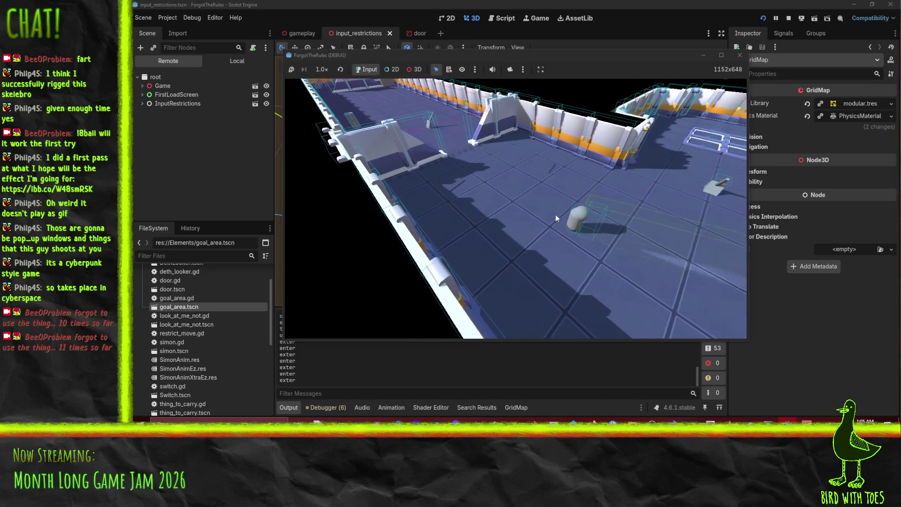
key("d")
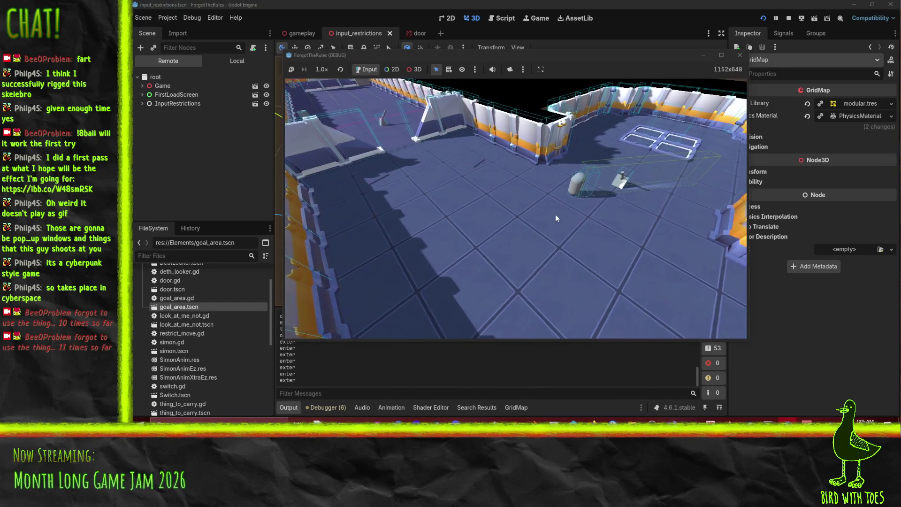
key("d")
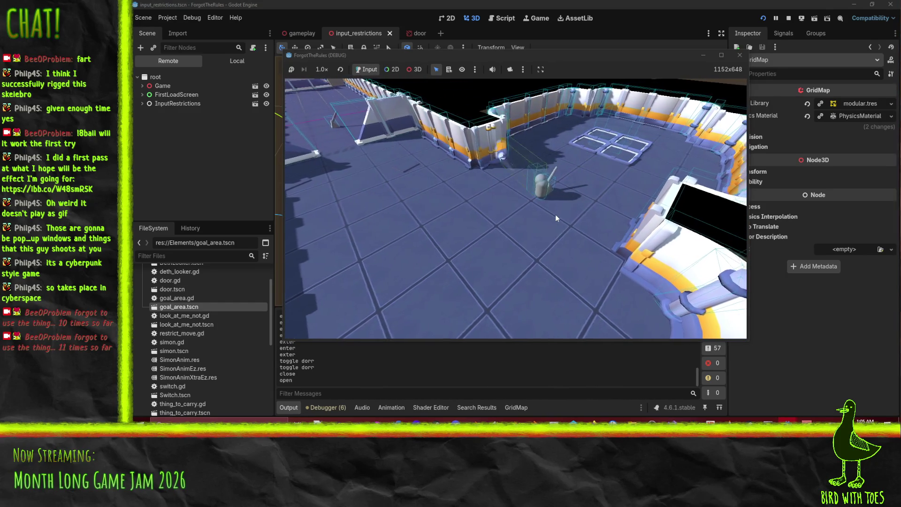
Steer left up the corridor past the door toward the left room, then stop the game
key("a")
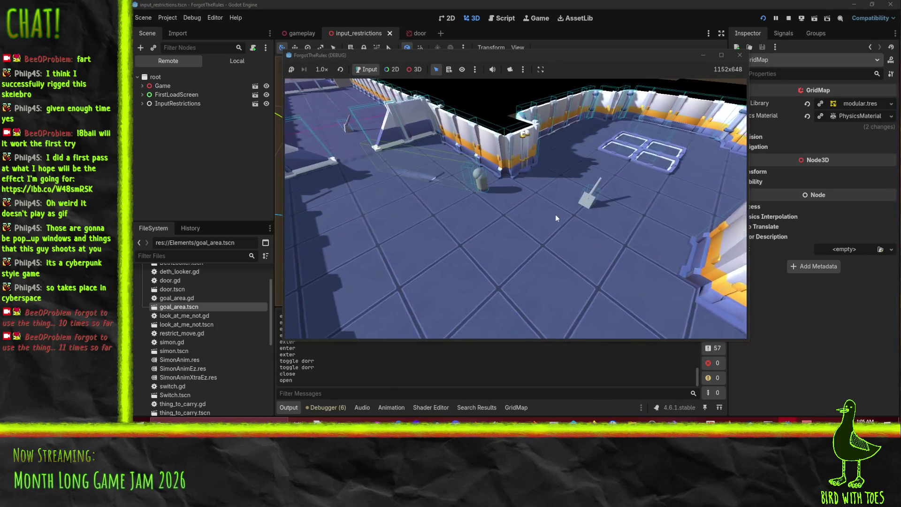
key("a")
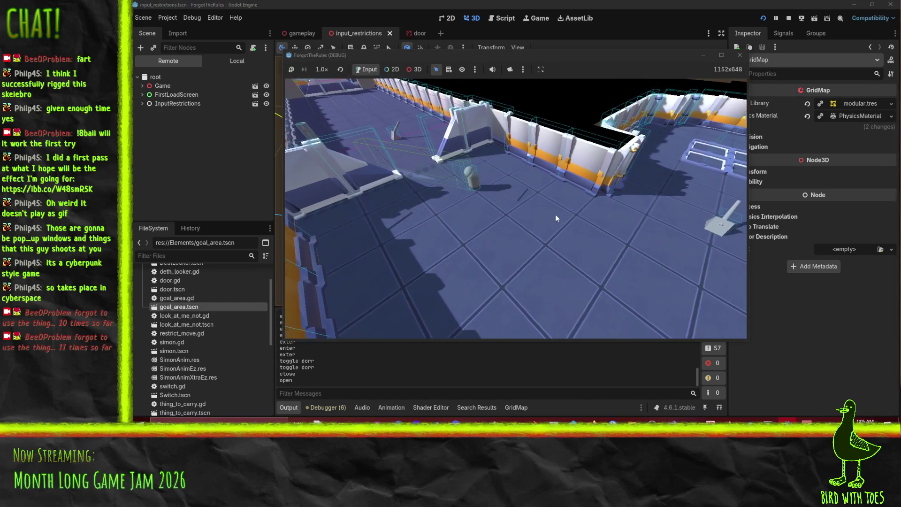
key("a")
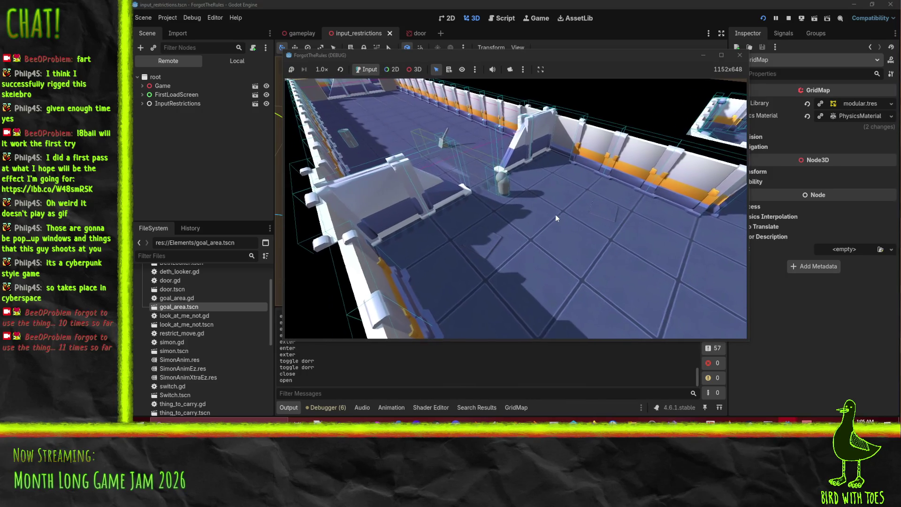
key("a")
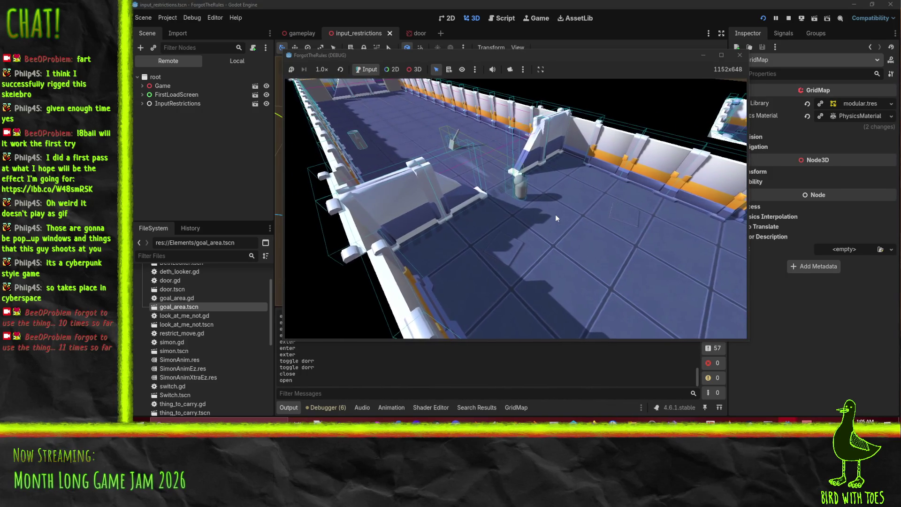
key("w")
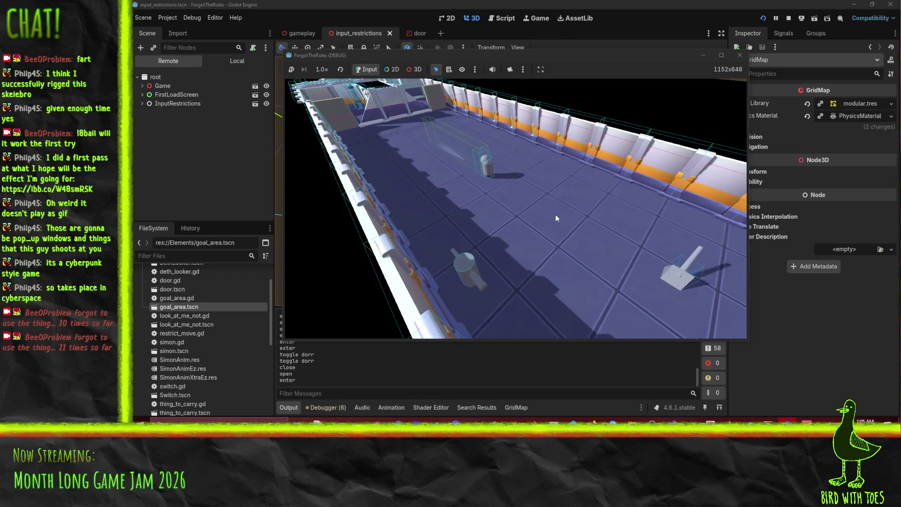
key("a")
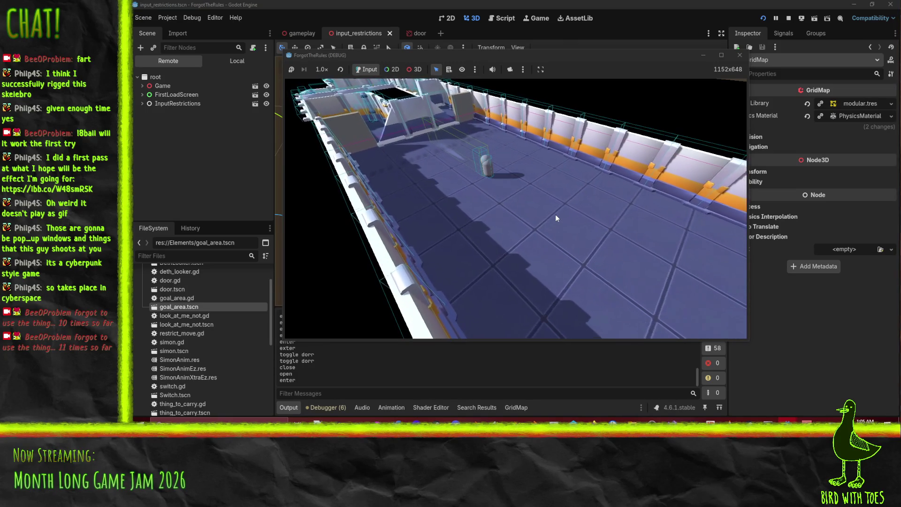
key("a")
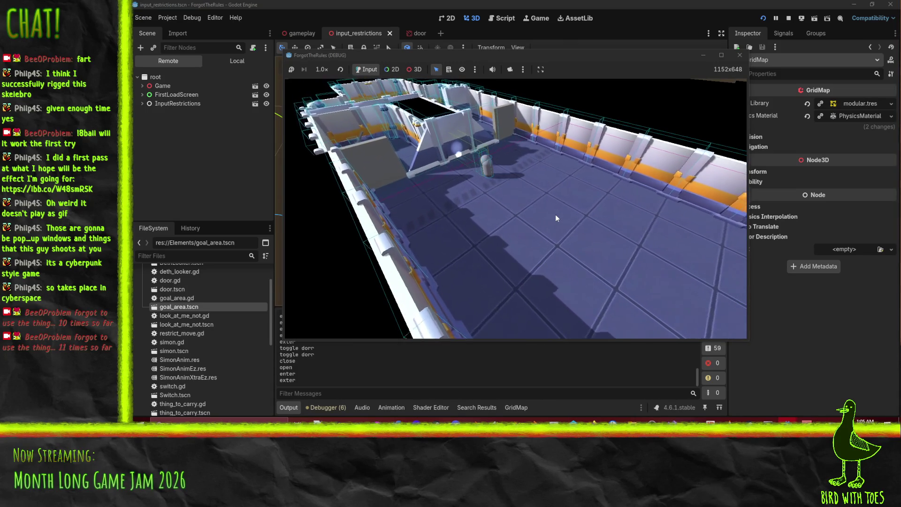
key("a")
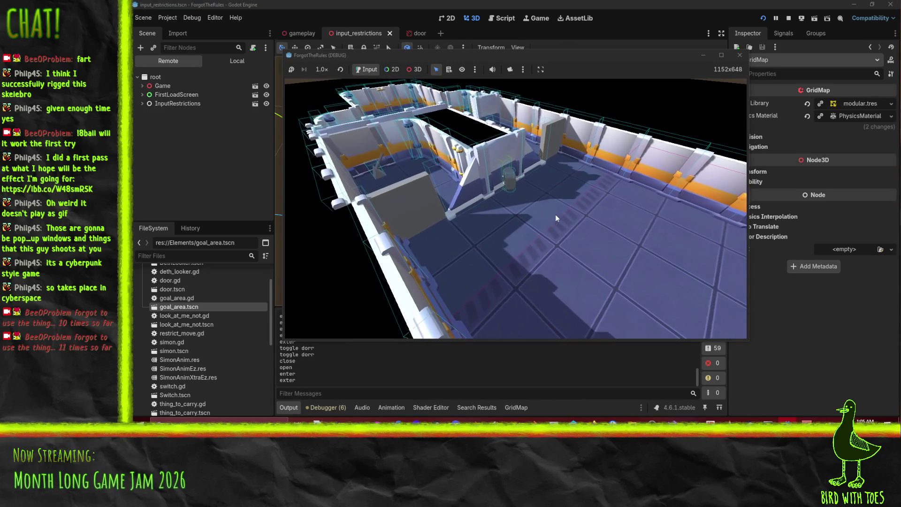
left_click(788, 18)
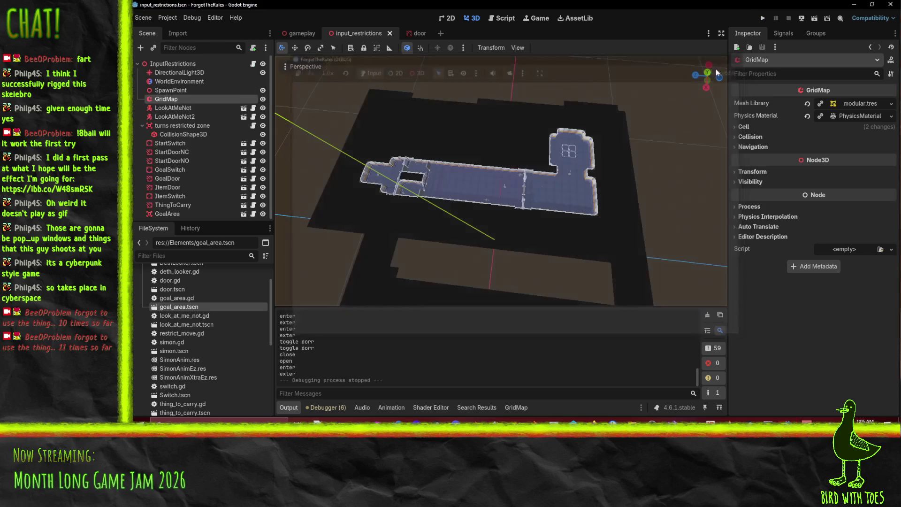
Delete StartDoorNC from ItemSwitch's To Toggle array, save, and select the GoalArea node
scroll(520, 197, "up", 3)
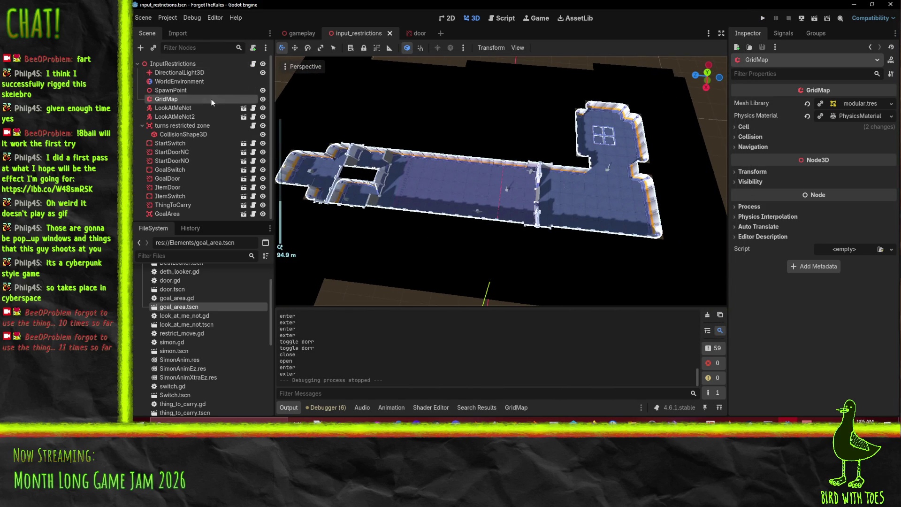
left_click(168, 195)
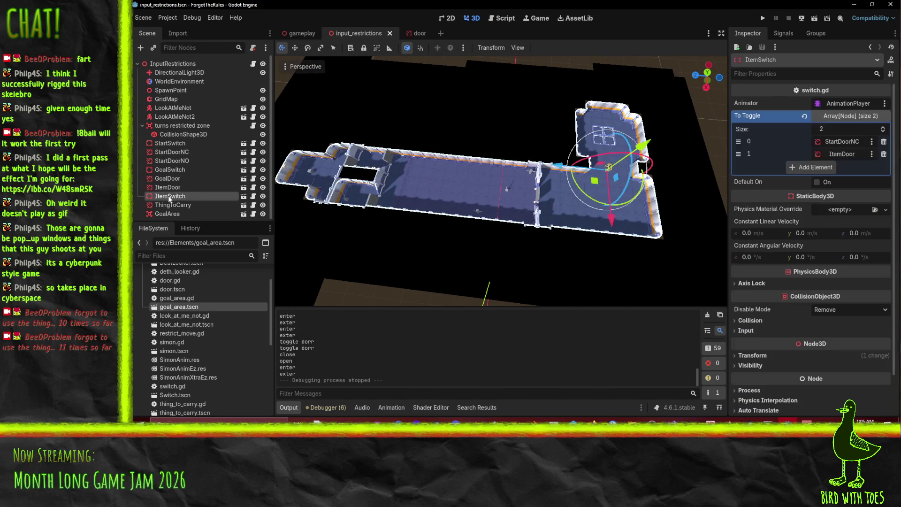
left_click(883, 142)
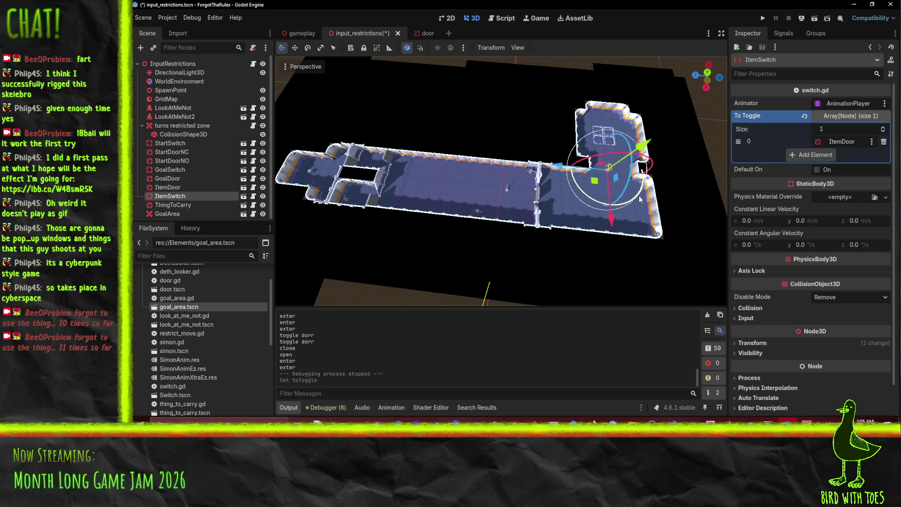
key("ctrl+s")
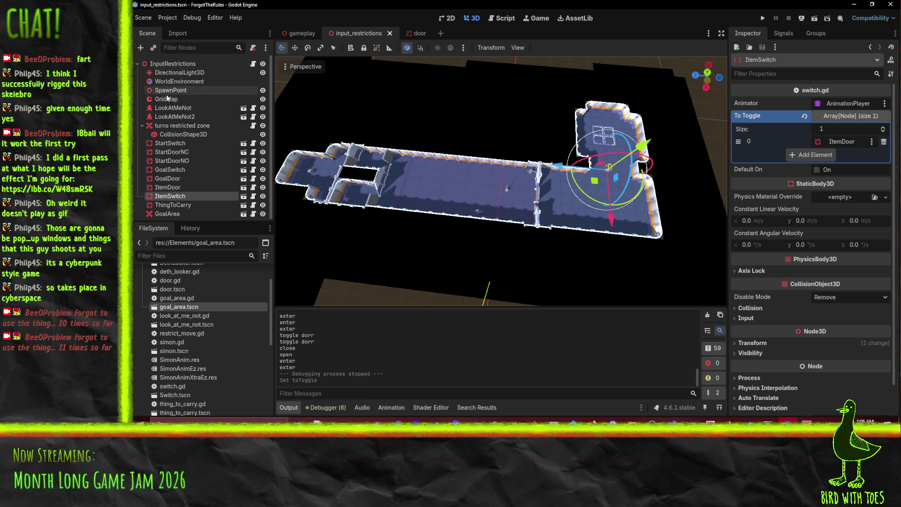
scroll(165, 197, "down", 1)
left_click(170, 212)
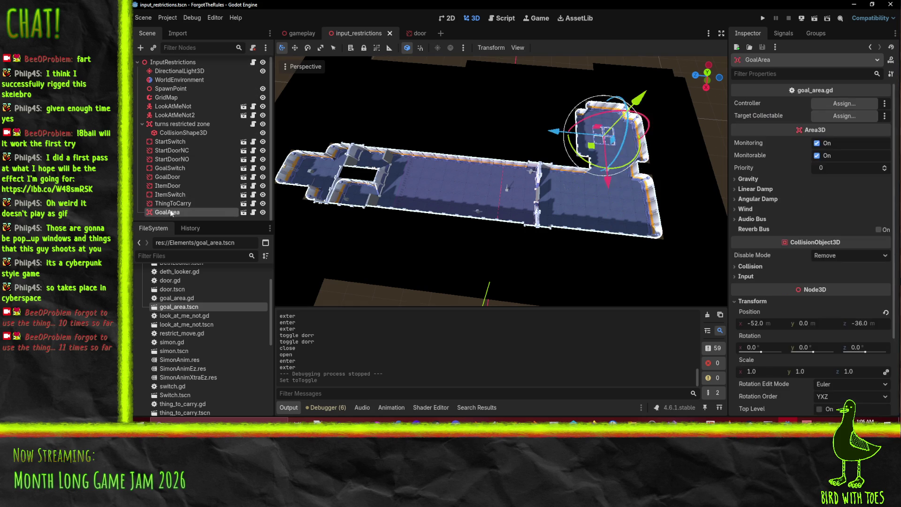
Set GoalArea's Target Collectable to ThingToCarry, save, and relaunch the game, starting with E
mouse_move(173, 201)
left_mouse_down()
mouse_move(643, 172)
mouse_move(843, 116)
left_mouse_up()
key("ctrl+s")
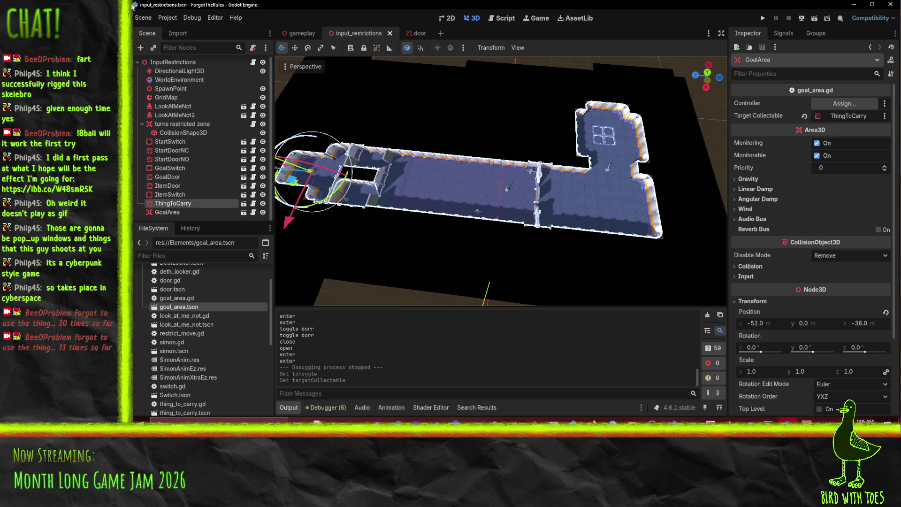
left_click(167, 17)
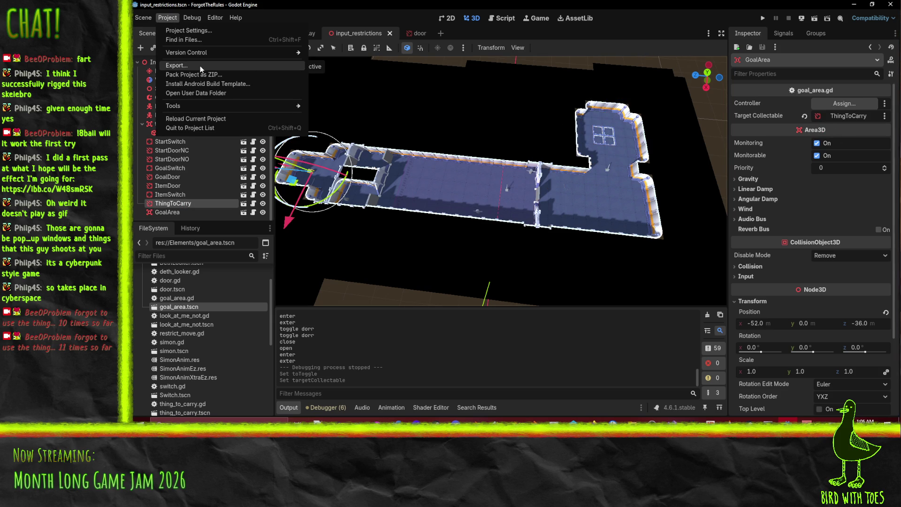
mouse_move(206, 55)
mouse_move(192, 18)
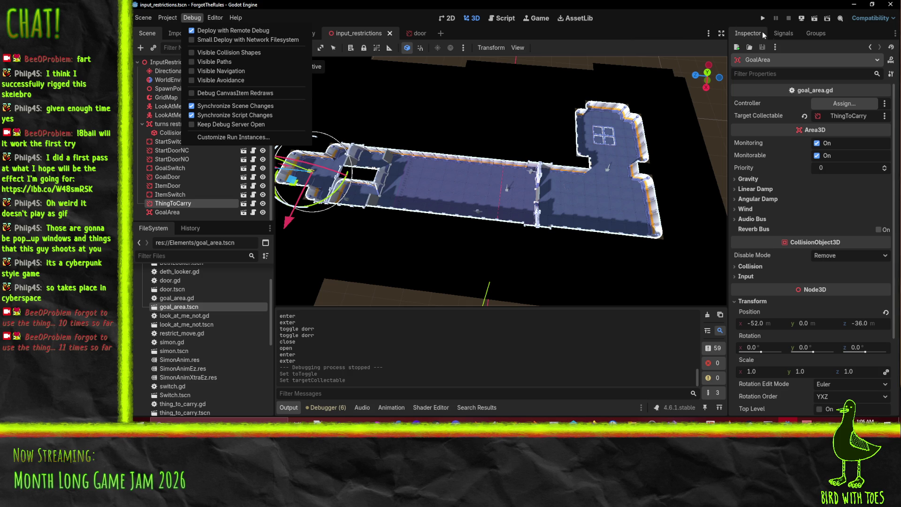
left_click(762, 18)
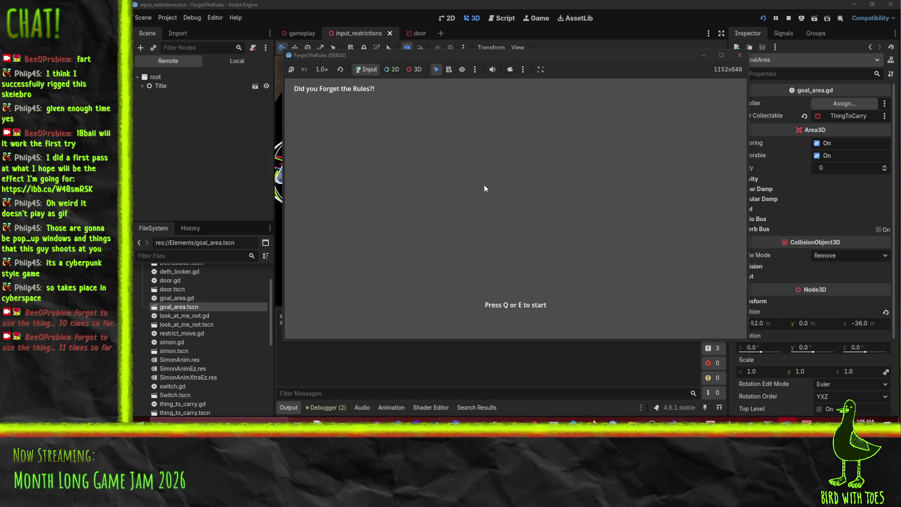
key("e")
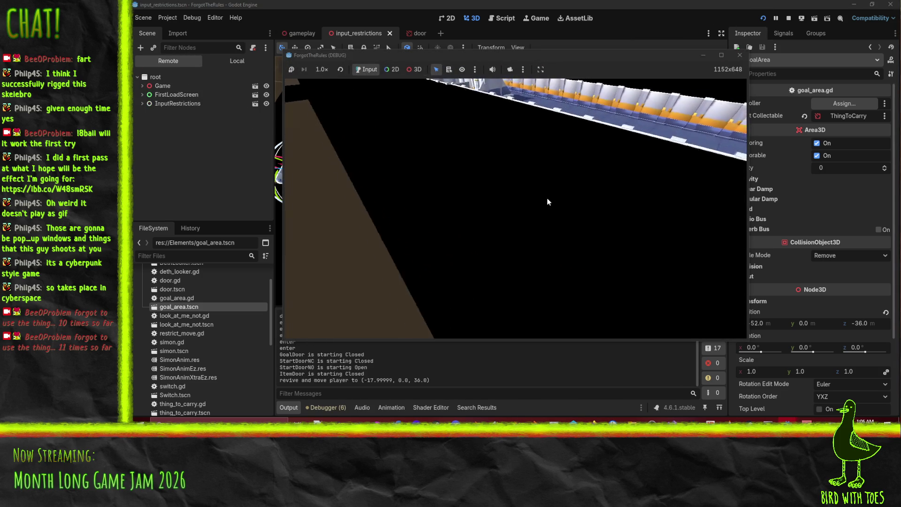
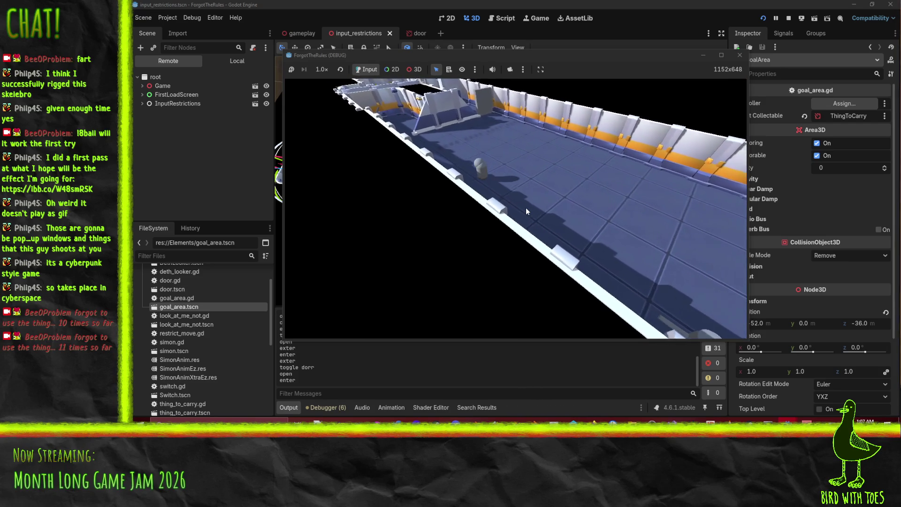
Walk the player down the corridor and through the door, swinging the camera over the pit and room
key("w")
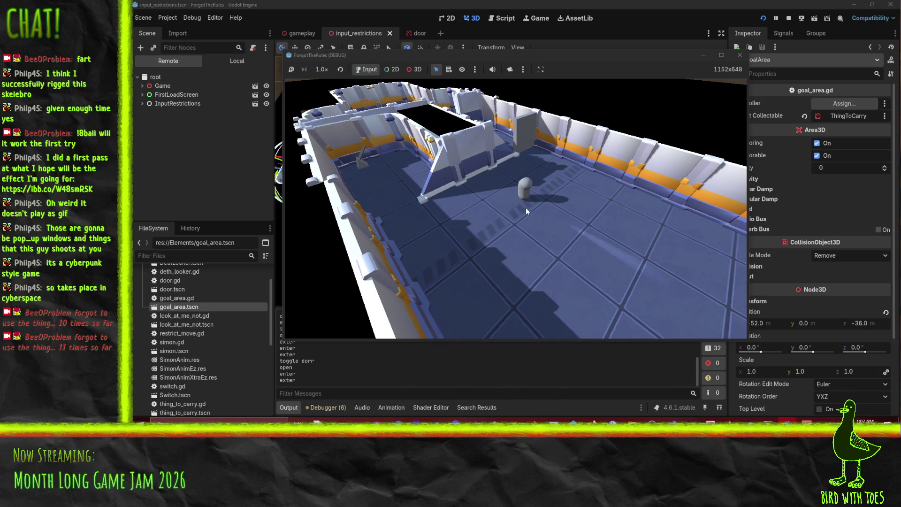
key("w")
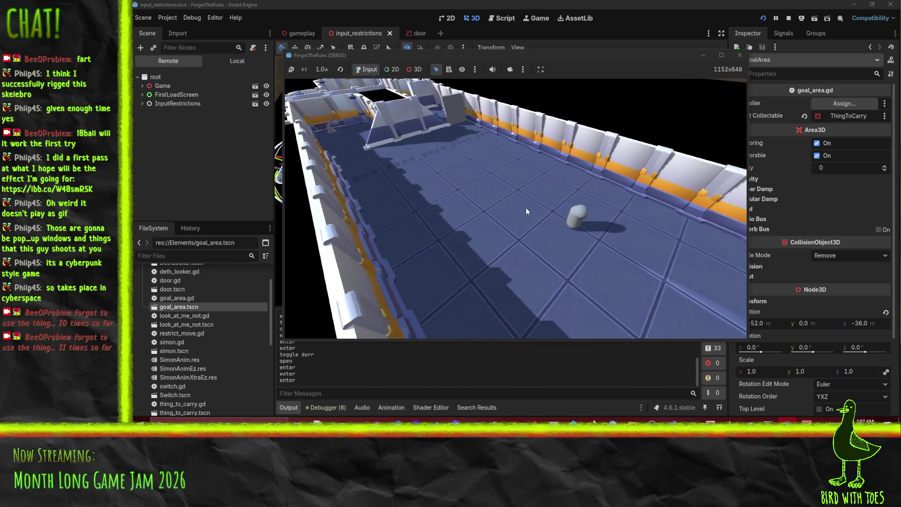
key("s")
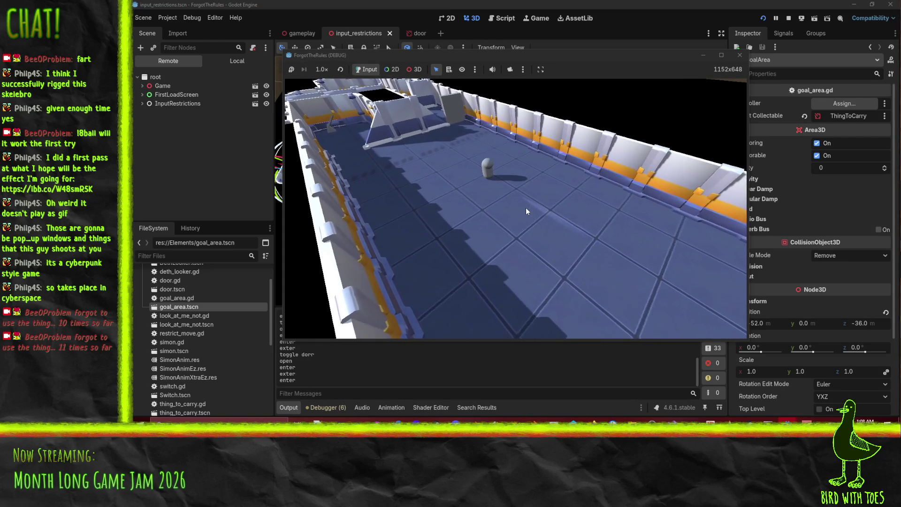
key("s")
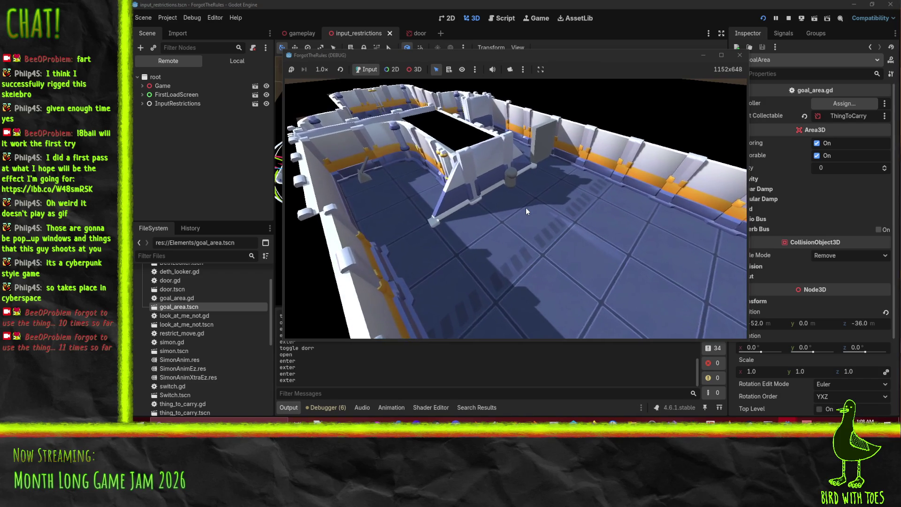
key("s")
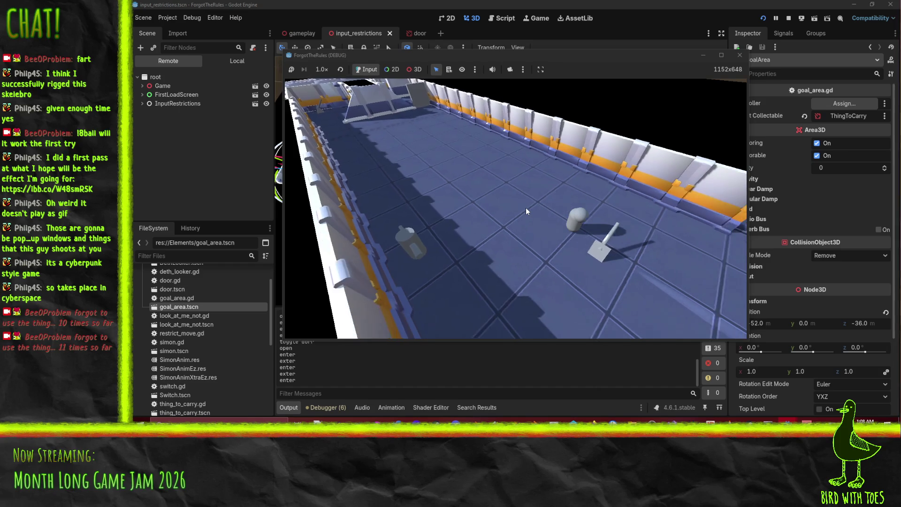
key("w")
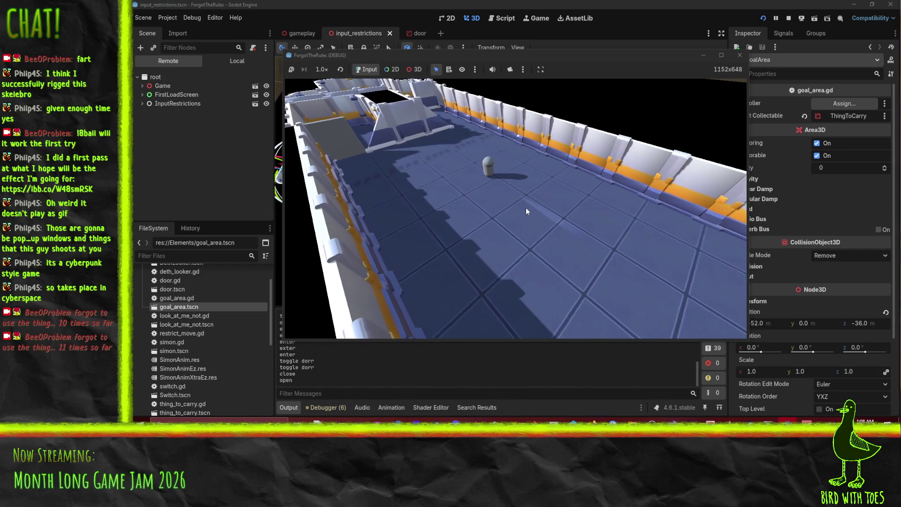
key("w")
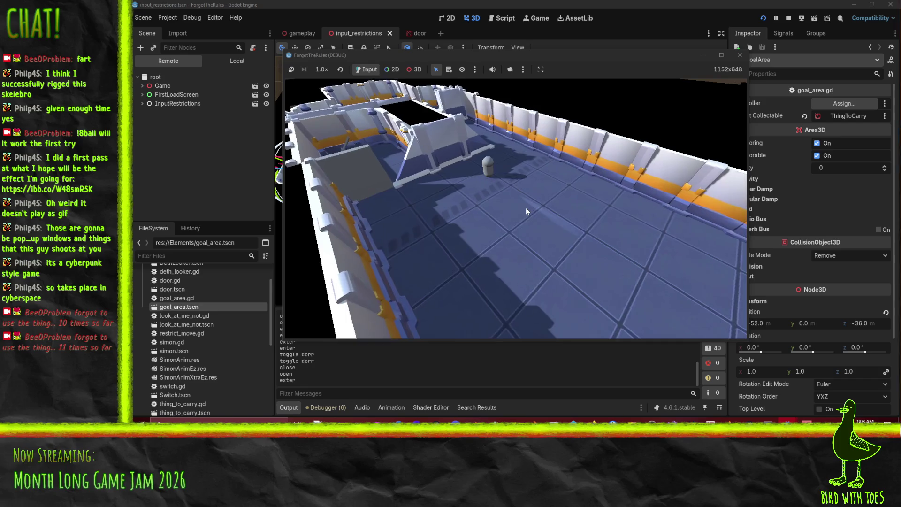
key("w")
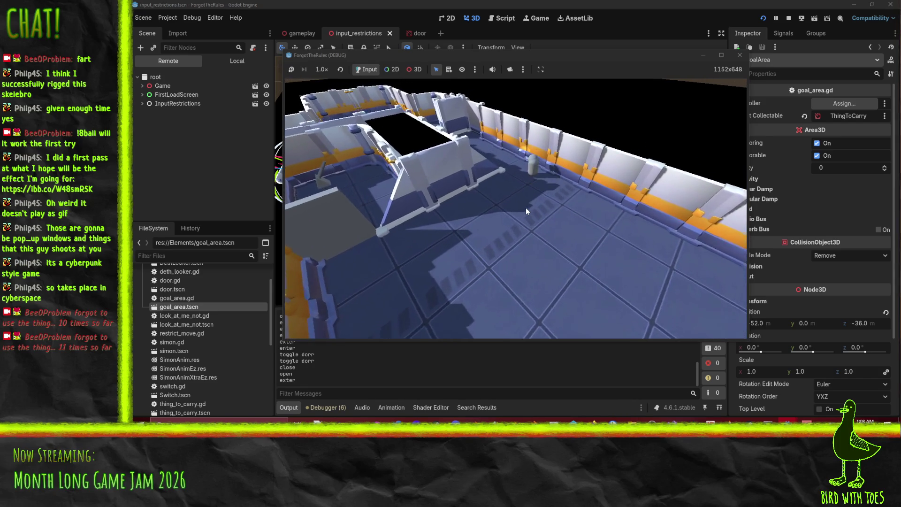
key("w")
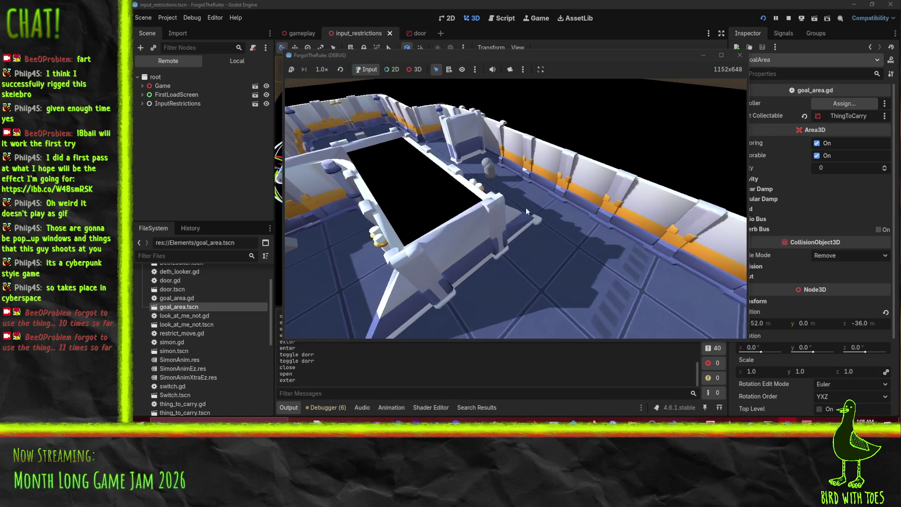
key("w")
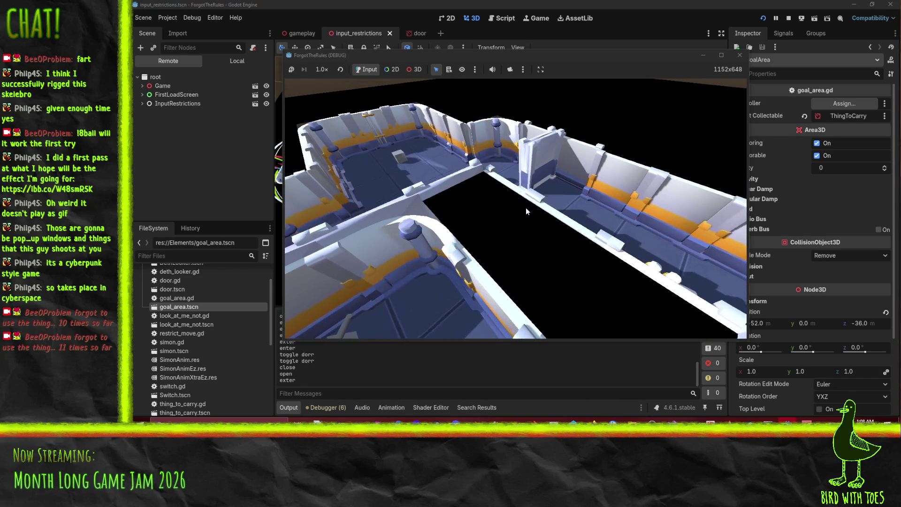
key("w")
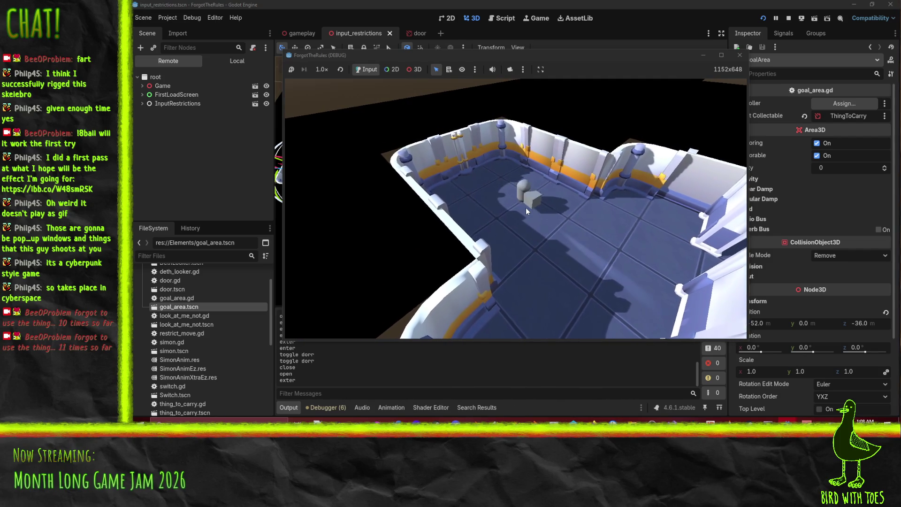
key("w")
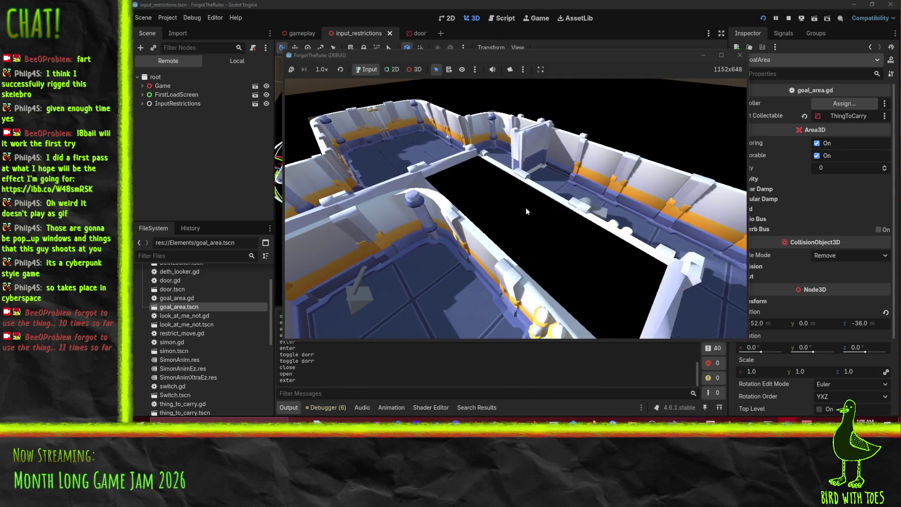
key("w")
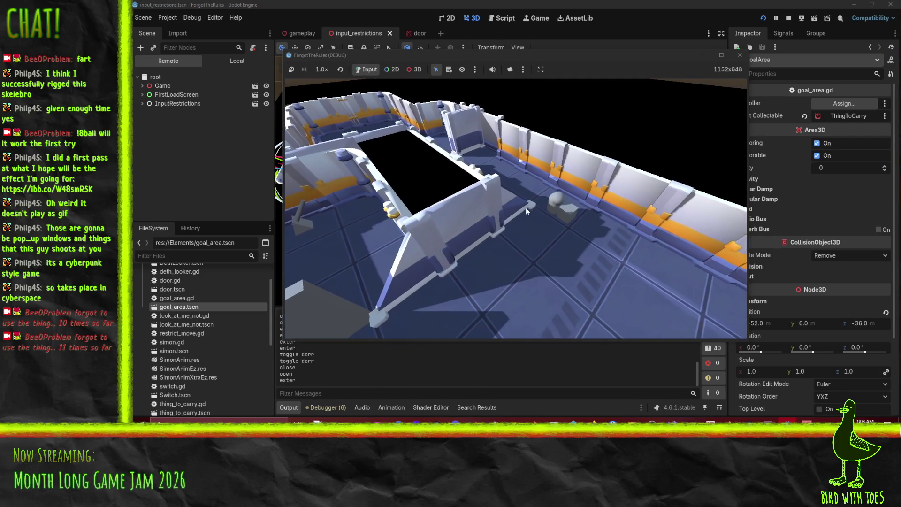
Carry the box left across the room, then down the corridor into the goal area
key("a")
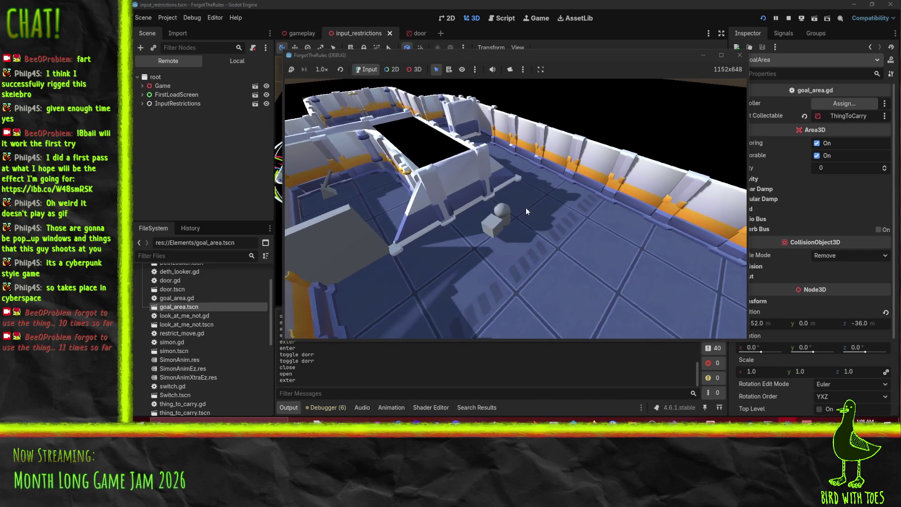
key("a")
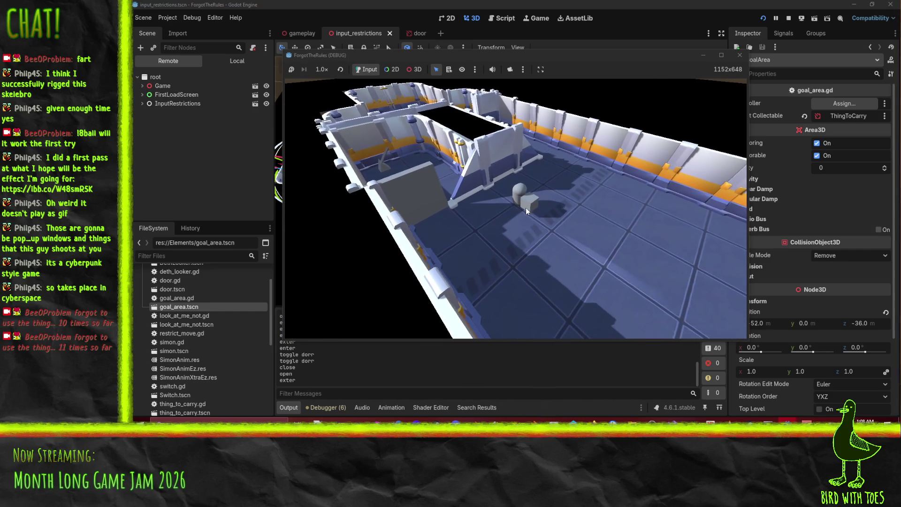
key("d")
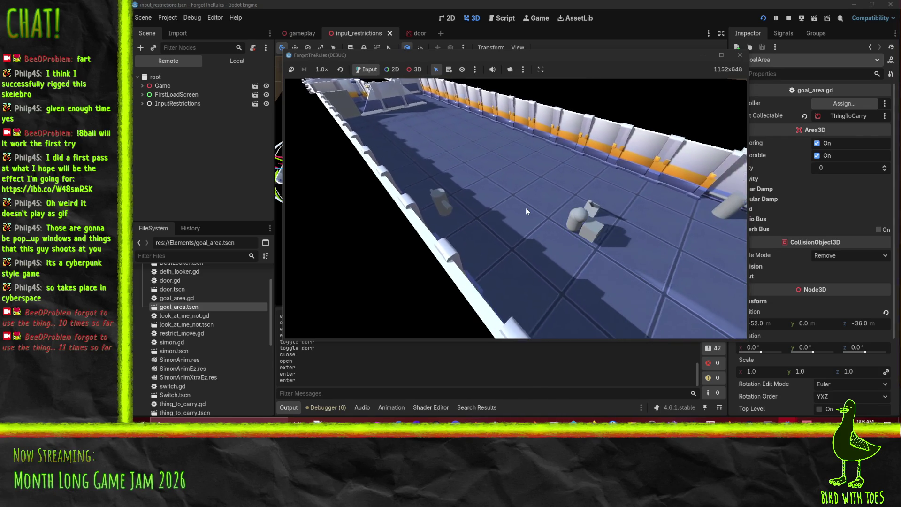
key("d")
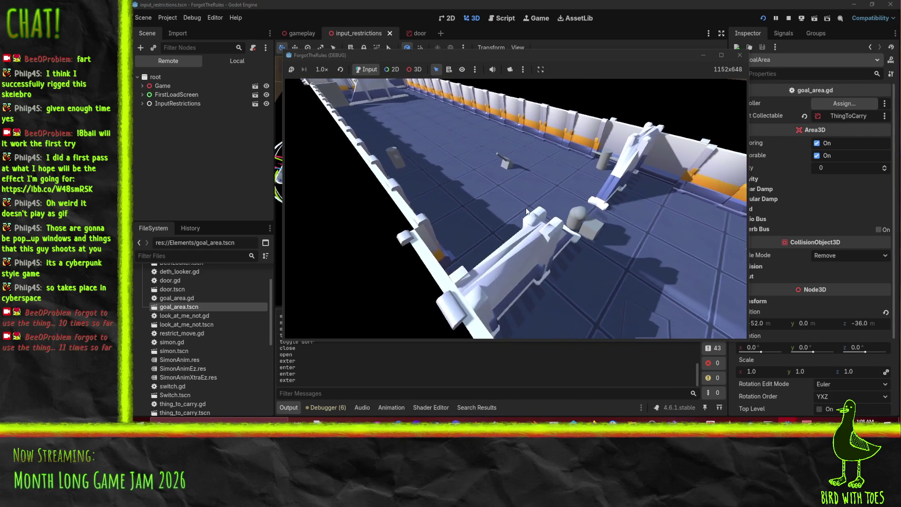
key("w")
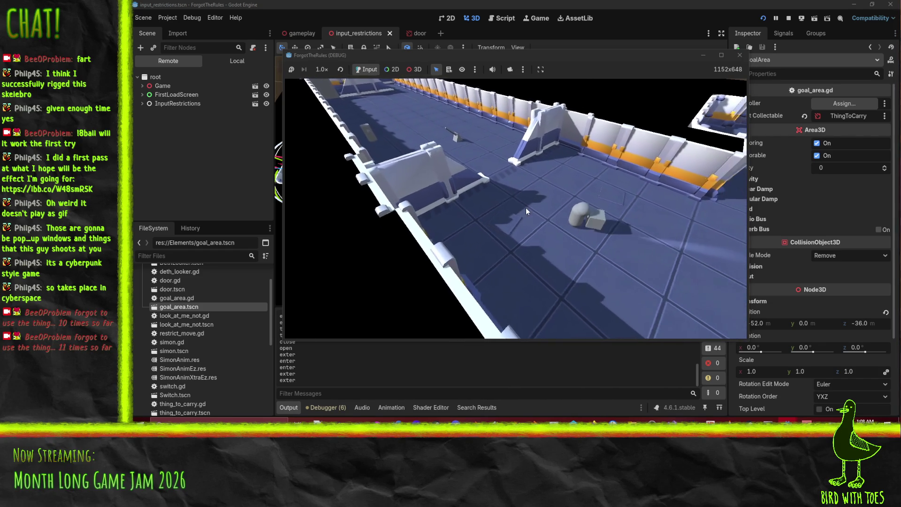
key("w")
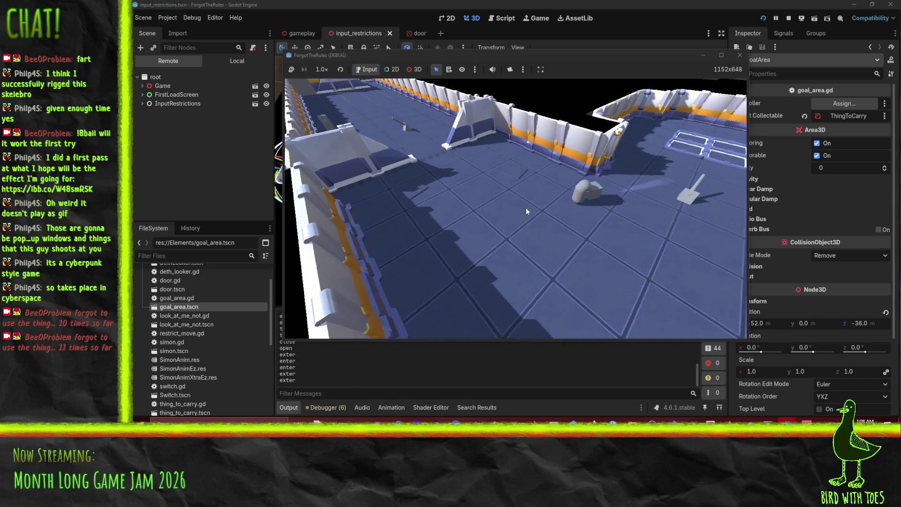
key("w")
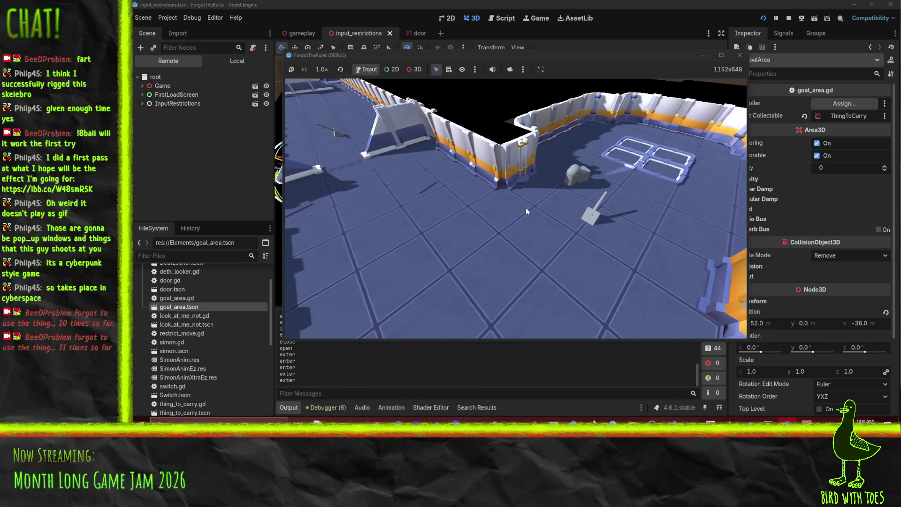
key("w")
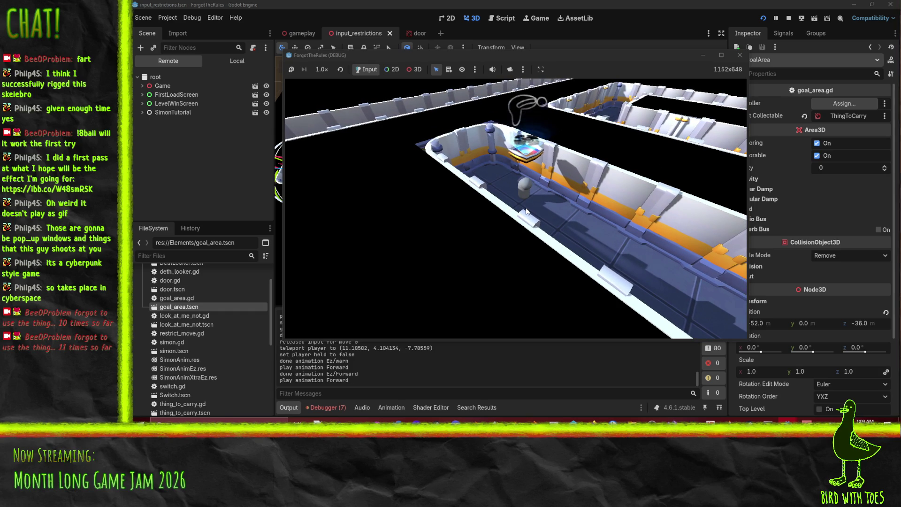
Walk the next level's corridors with the WASD and arrow keys, triggering two teleports
key("d")
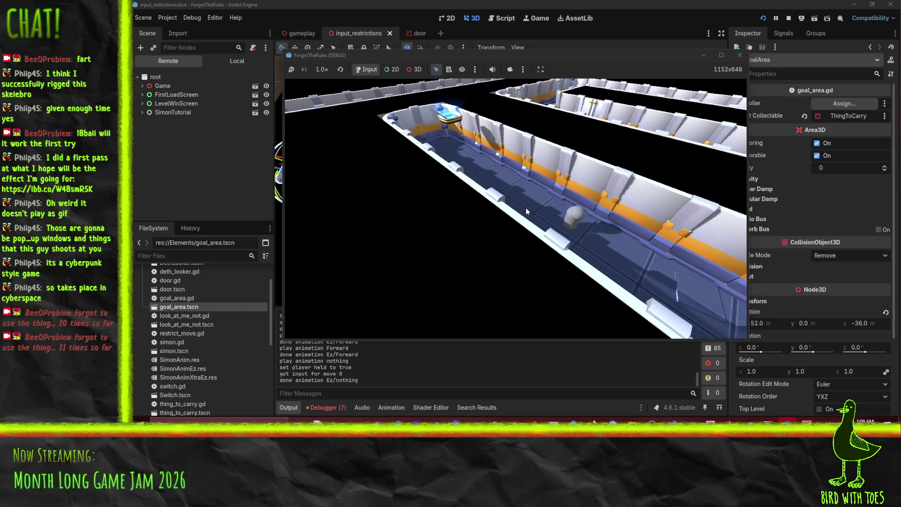
key("d")
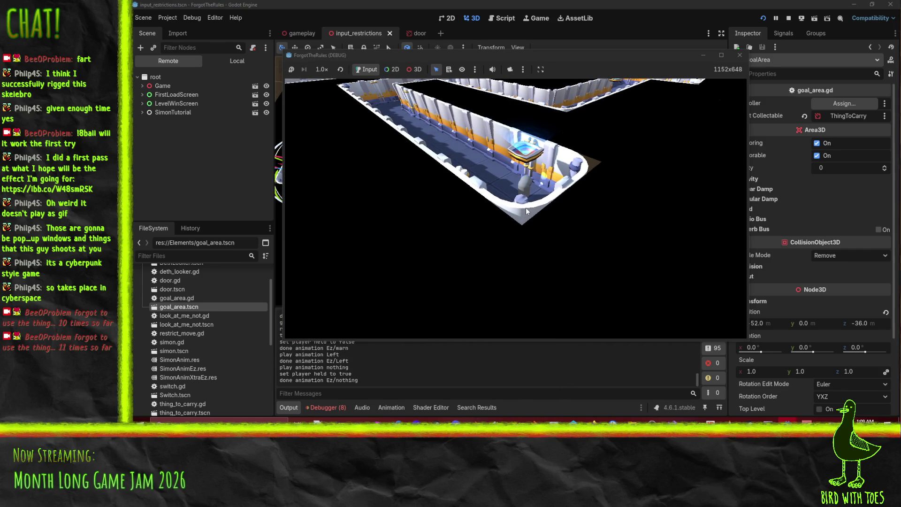
key("Left")
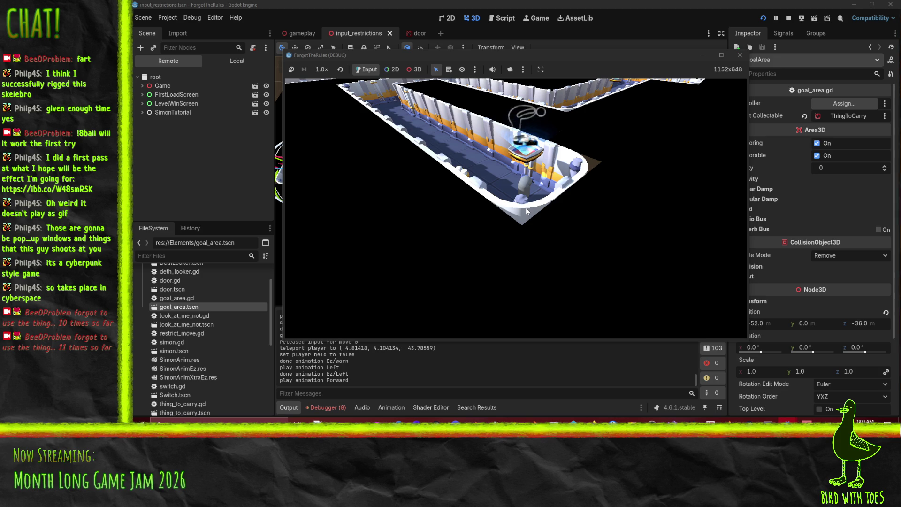
key("Left")
key("Up")
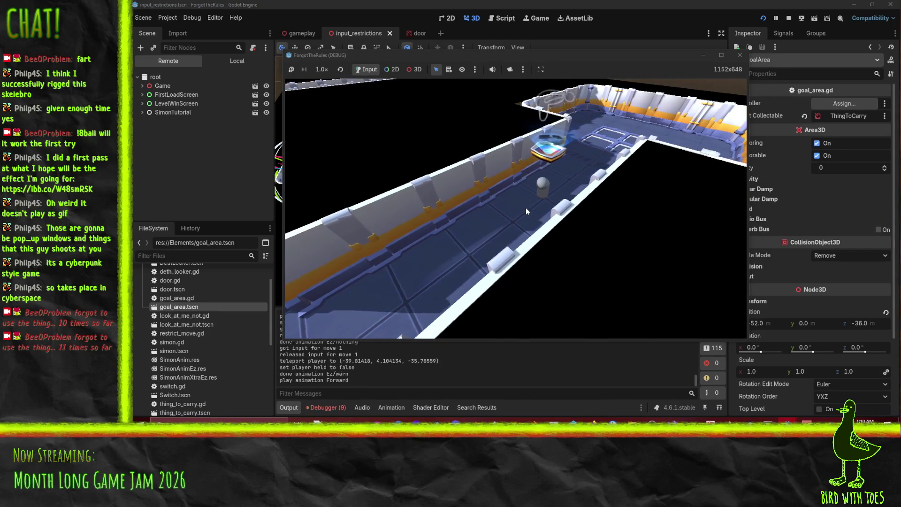
key("w")
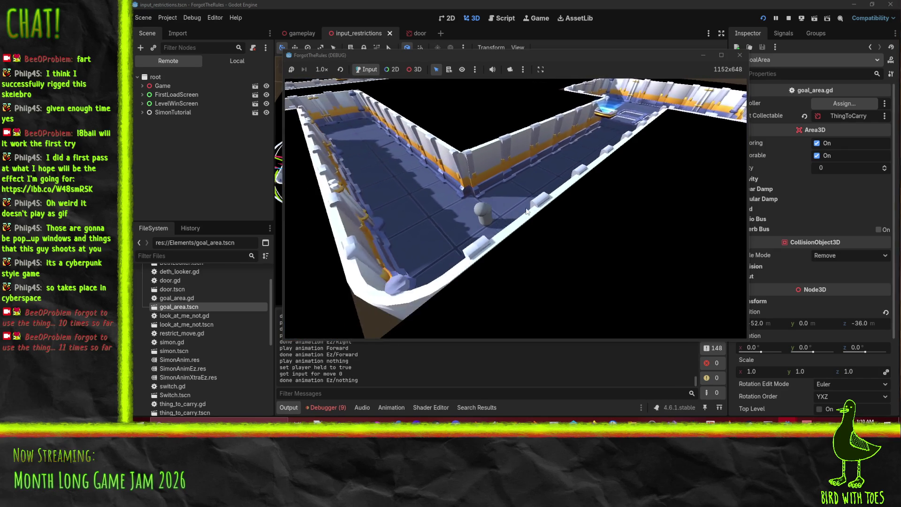
key("d")
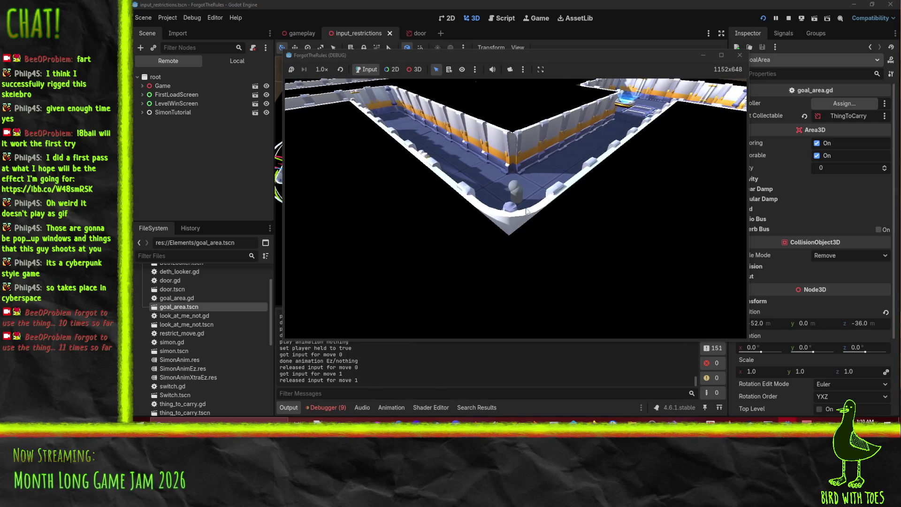
key("w")
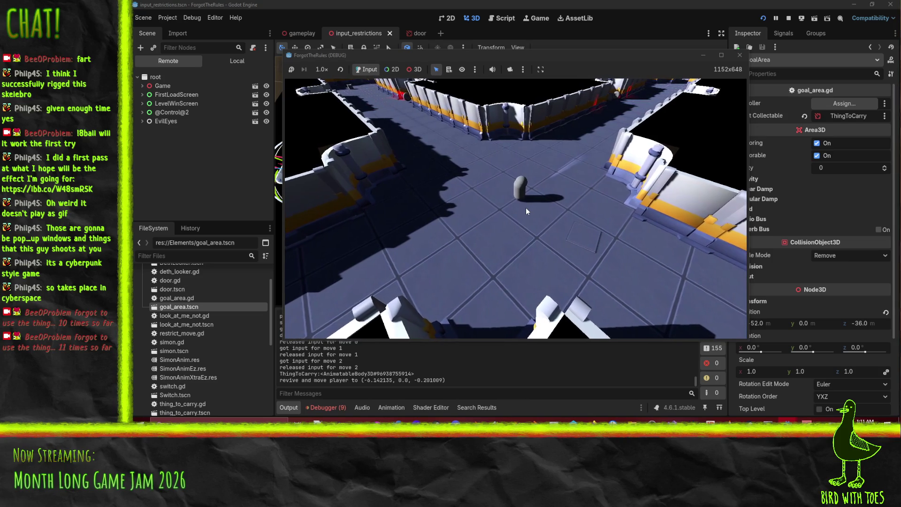
Stop the running game to end the debug session
left_click(741, 56)
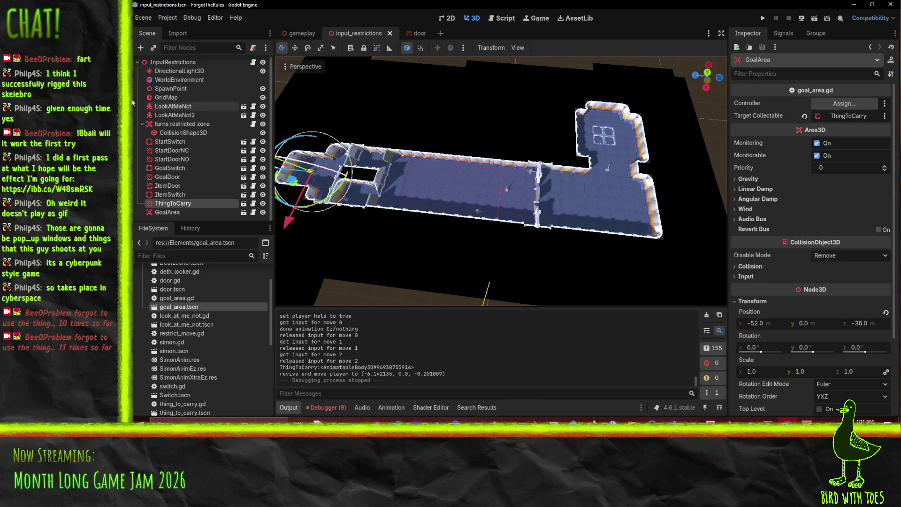
Select WorldEnvironment and expand its Sky resource down to the procedural sky material's colour settings
left_click(180, 79)
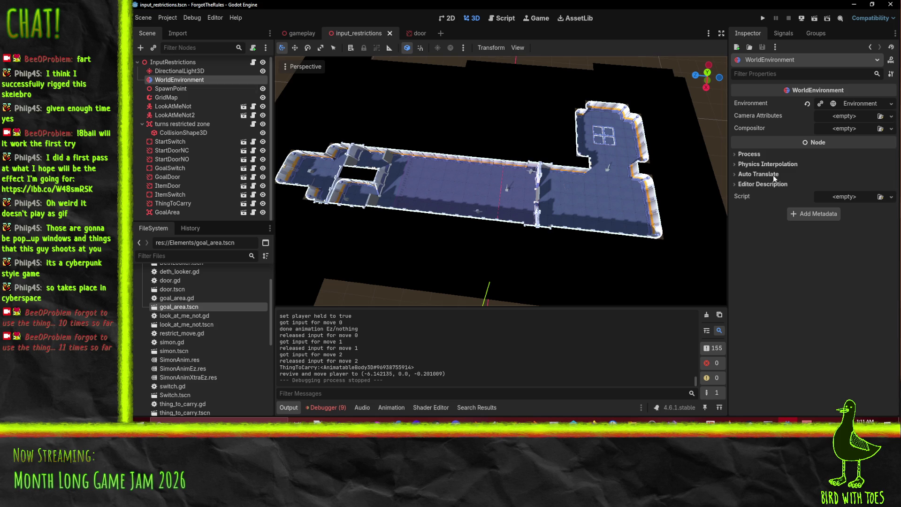
left_click(857, 104)
left_click(761, 127)
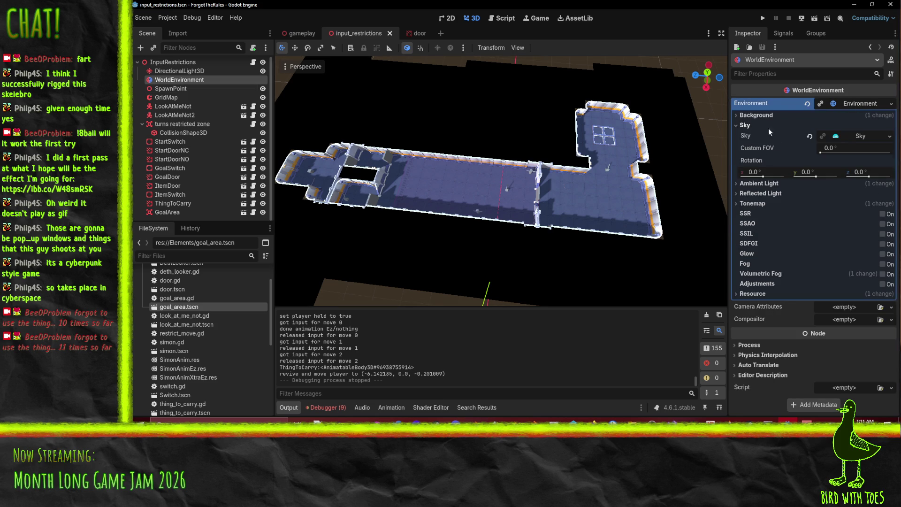
left_click(781, 116)
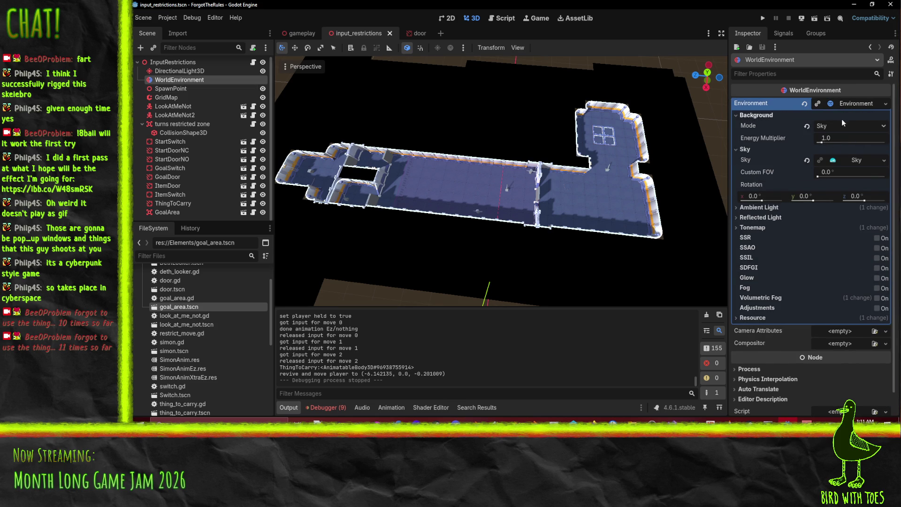
left_click(855, 159)
left_click(855, 159)
left_click(855, 159)
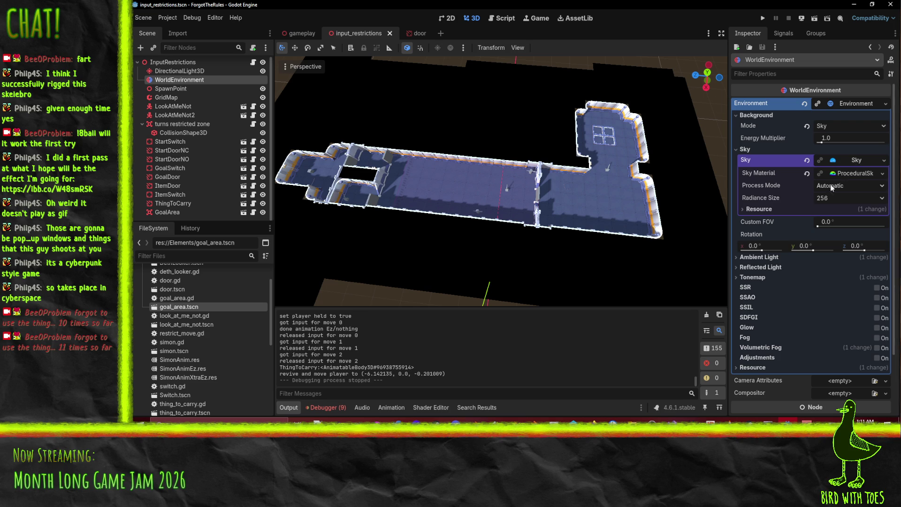
left_click(850, 174)
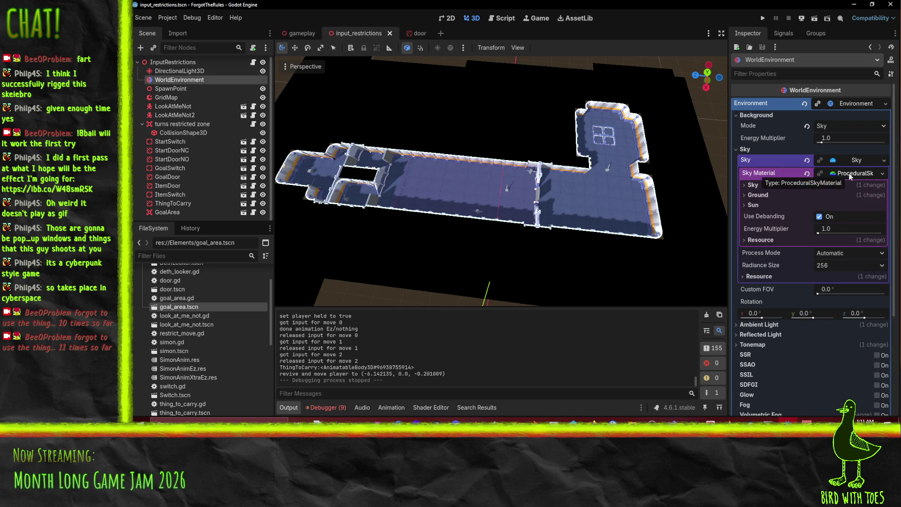
left_click(752, 205)
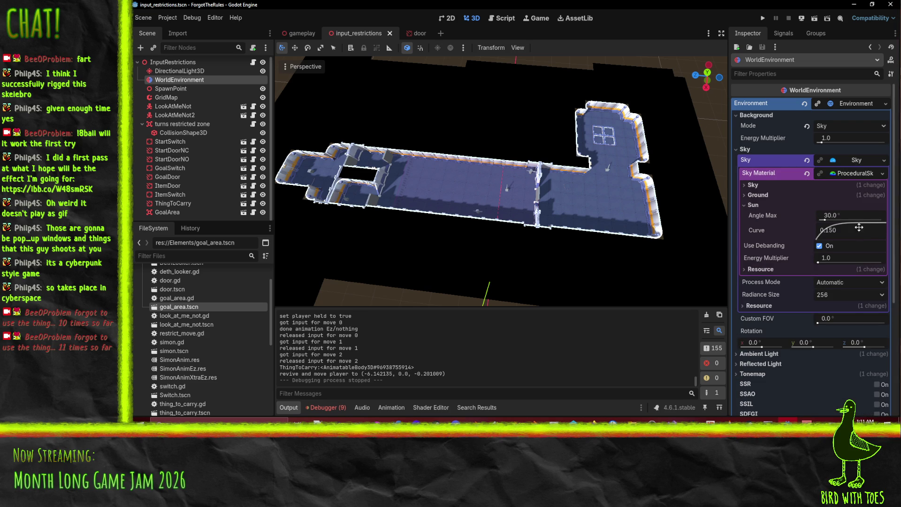
left_click(753, 185)
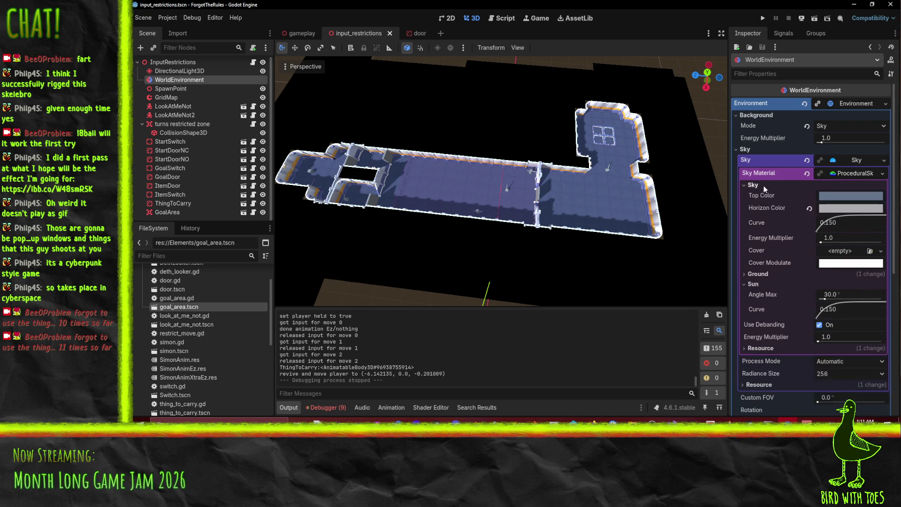
Darken the sky's Top Color to a deep teal
left_click(854, 196)
left_click_drag(888, 242, 896, 270)
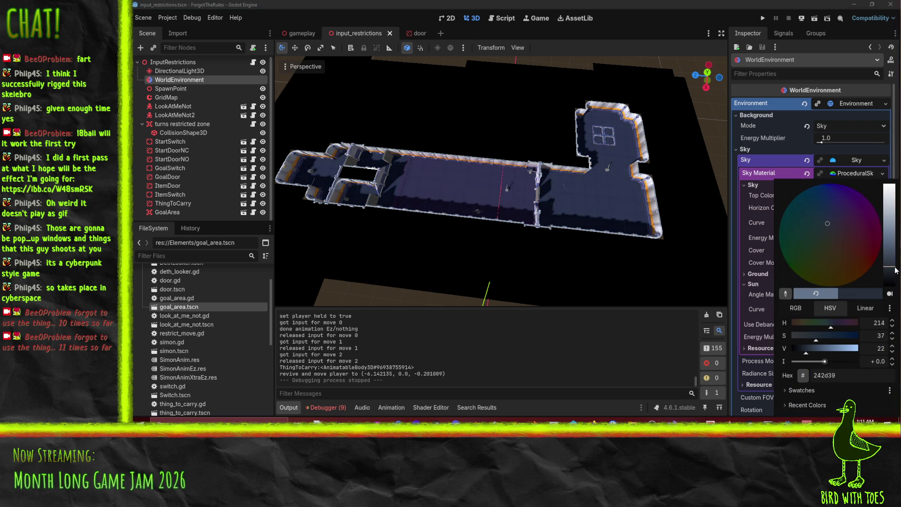
left_click_drag(824, 221, 802, 240)
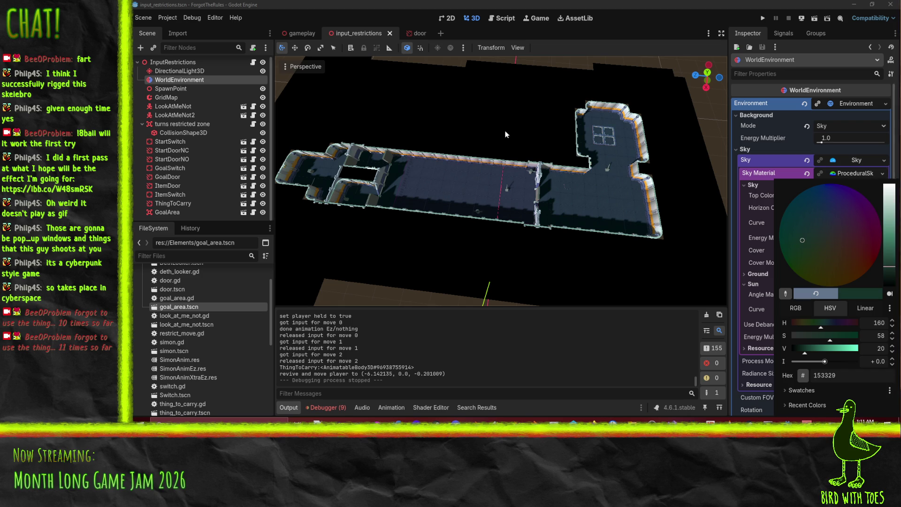
left_click(662, 36)
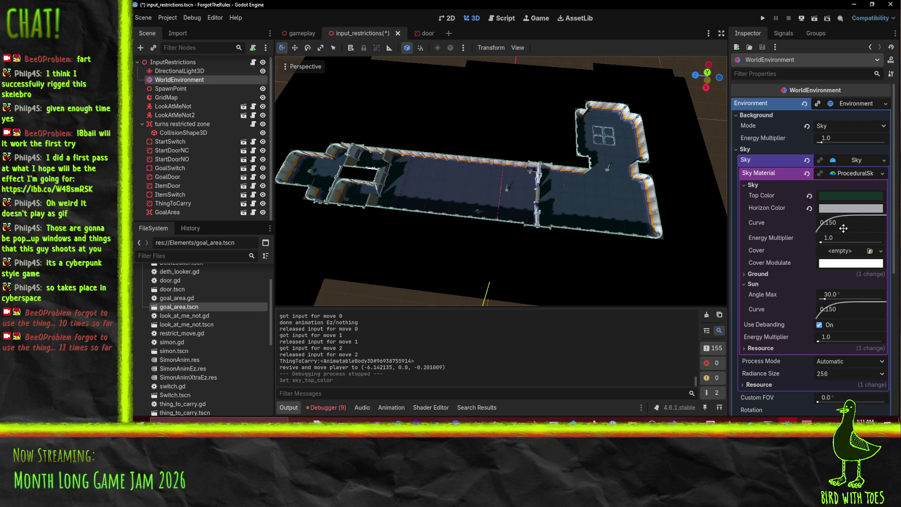
Darken the Horizon Color with a slight green tint and view the dimmed room
left_click(858, 213)
left_click_drag(884, 255, 893, 272)
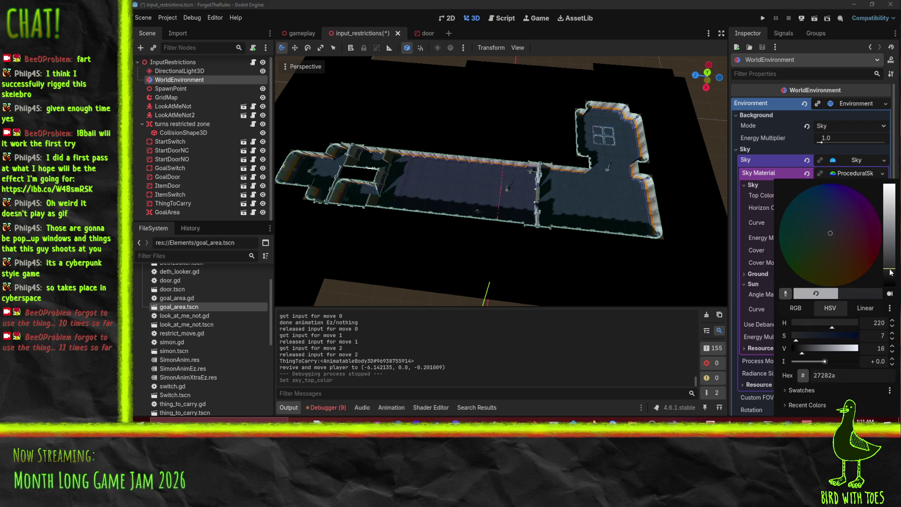
left_click(823, 237)
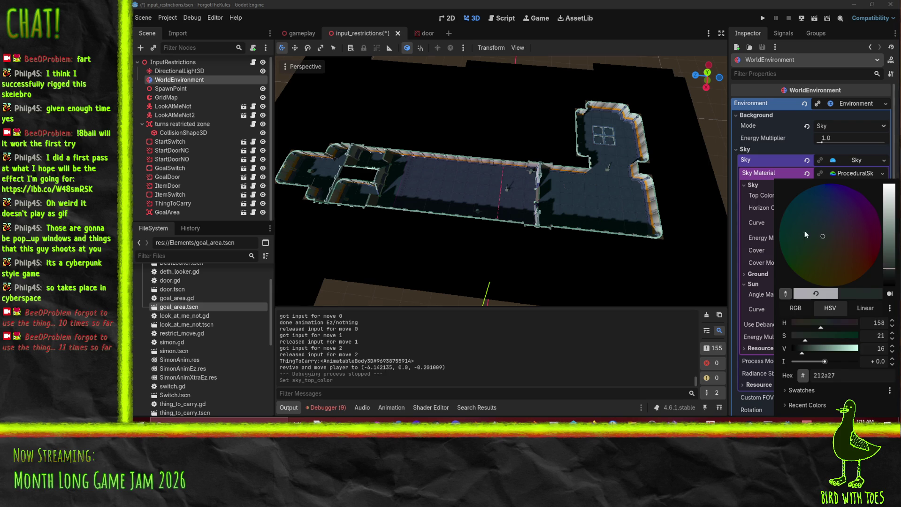
key("Escape")
scroll(460, 159, "up", 5)
left_click_drag(445, 125, 456, 133)
scroll(783, 238, "down", 5)
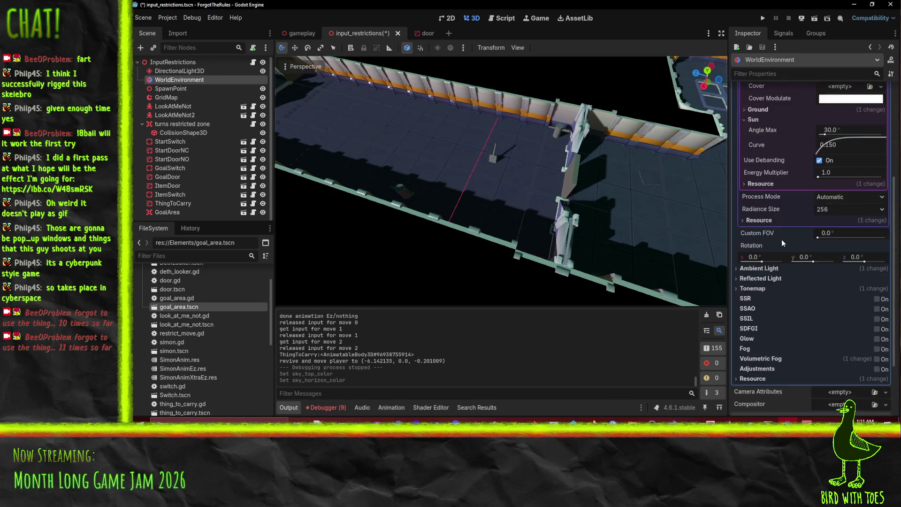
scroll(783, 238, "down", 3)
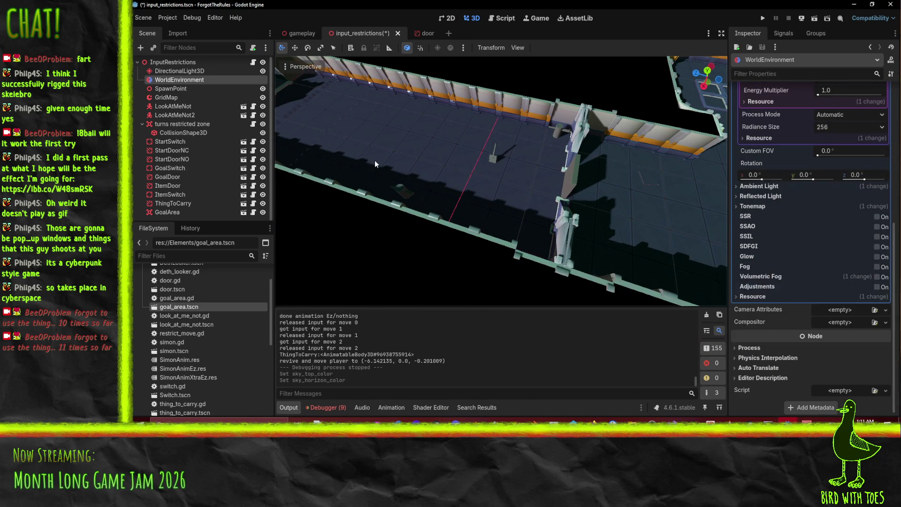
left_click_drag(381, 126, 421, 125)
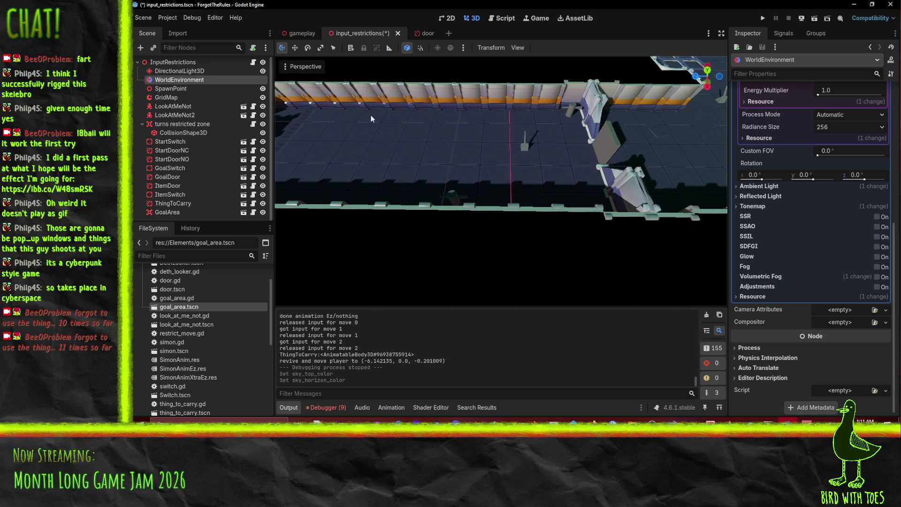
mouse_move(467, 157)
left_mouse_down()
mouse_move(570, 160)
mouse_move(559, 159)
left_mouse_up()
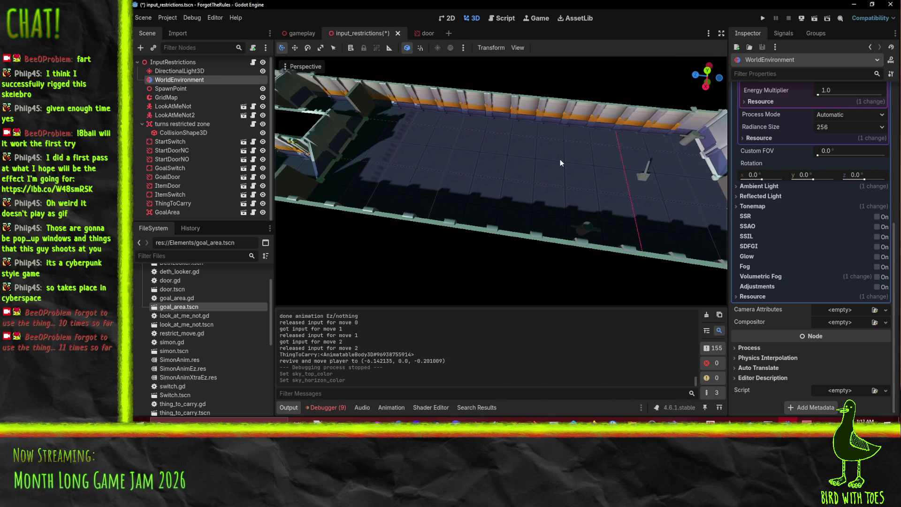
Add an OmniLight3D child to the root and place it in the corridor, 2 units above the floor
right_click(157, 63)
left_click(193, 83)
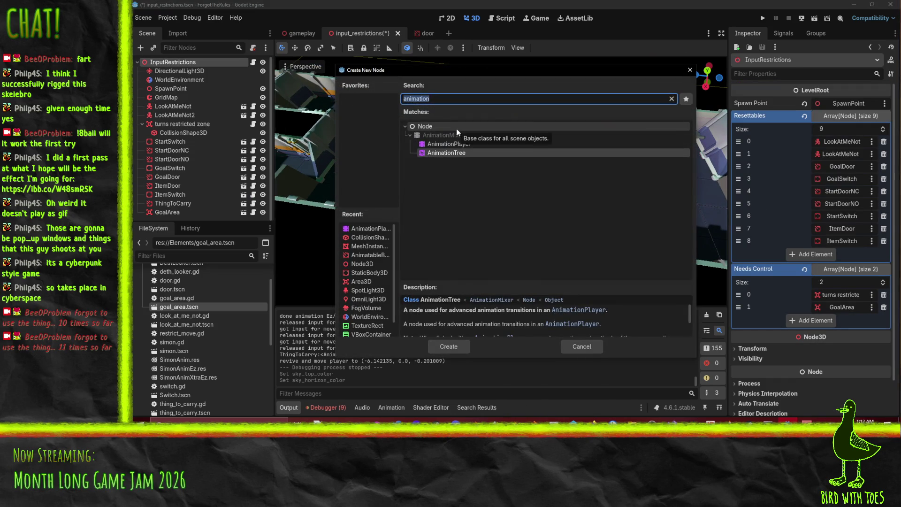
type("omni")
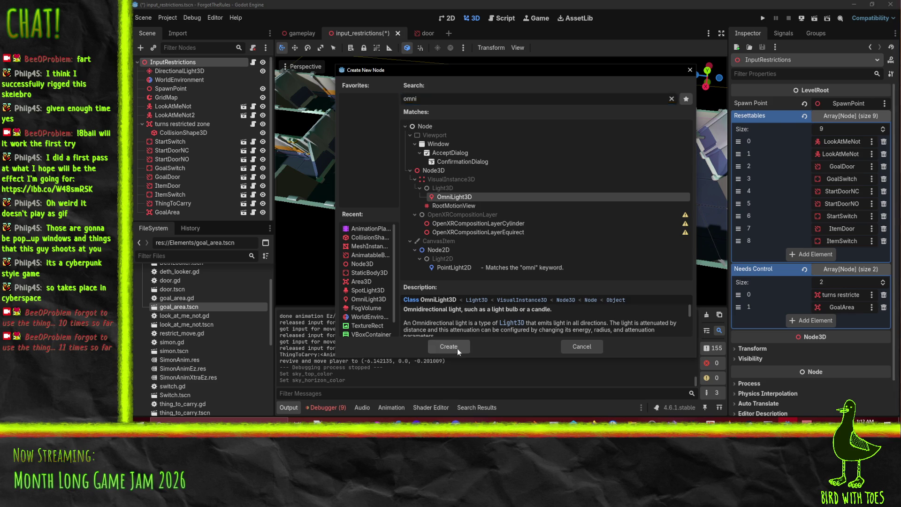
left_click(459, 351)
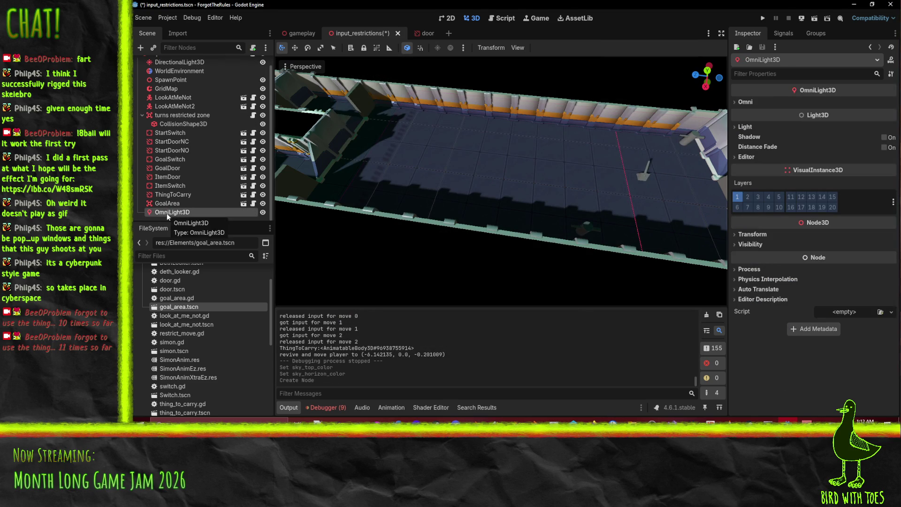
double_click(167, 213)
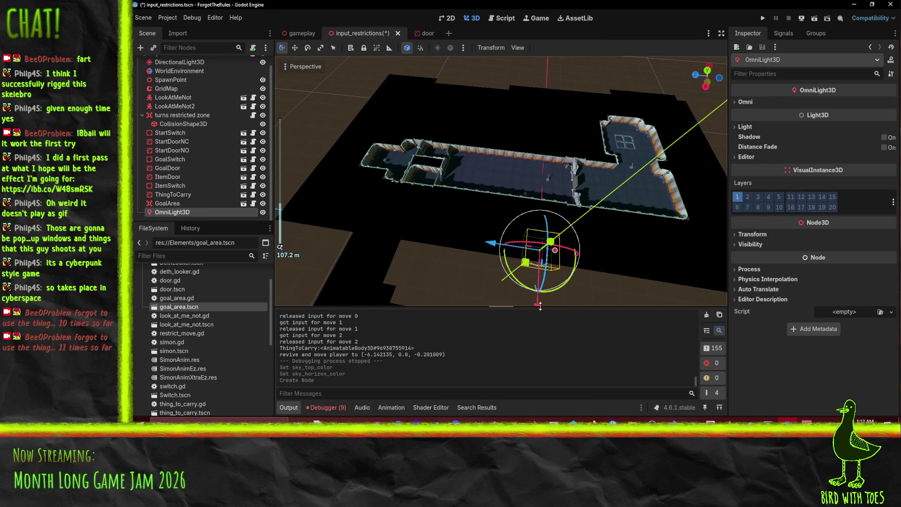
mouse_move(538, 306)
left_mouse_down()
mouse_move(550, 246)
mouse_move(534, 173)
mouse_move(385, 160)
left_mouse_up()
scroll(534, 173, "up", 5)
left_click_drag(403, 115, 397, 104)
scroll(493, 154, "up", 5)
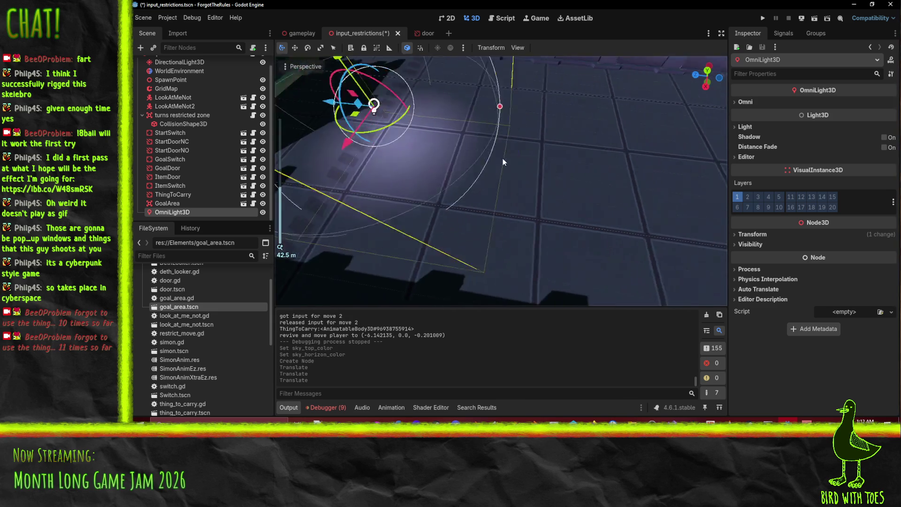
scroll(505, 158, "down", 5)
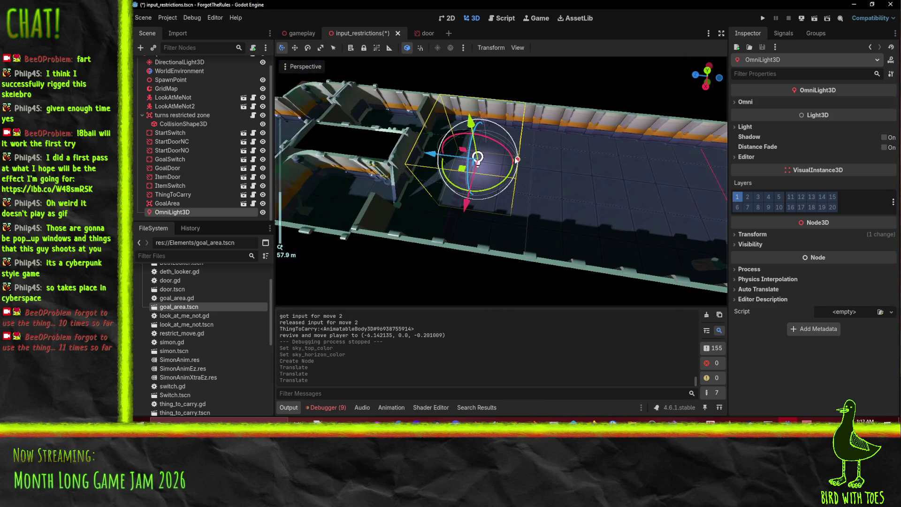
Duplicate the light as OmniLight3D2 and move it 20 units further along the corridor
right_click(186, 213)
left_click(246, 320)
left_click_drag(431, 154, 610, 181)
left_click_drag(418, 151, 490, 166)
scroll(466, 164, "down", 3)
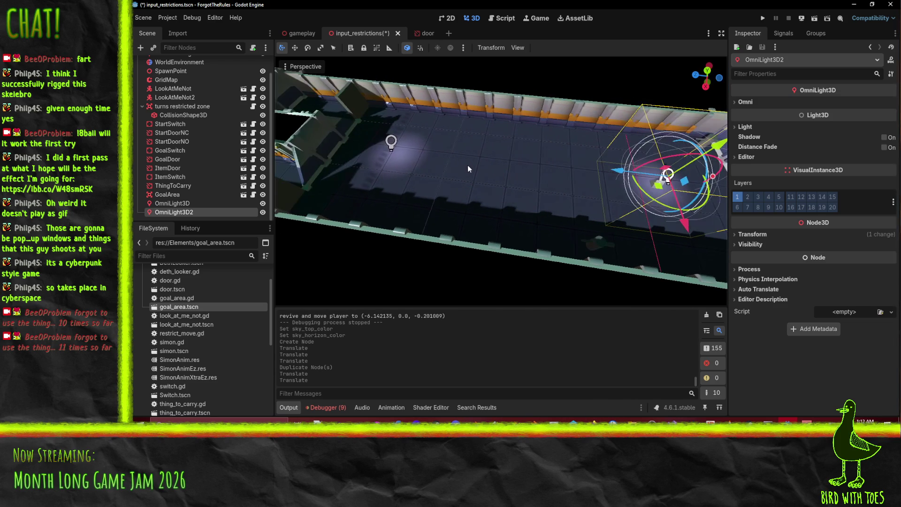
right_click(184, 212)
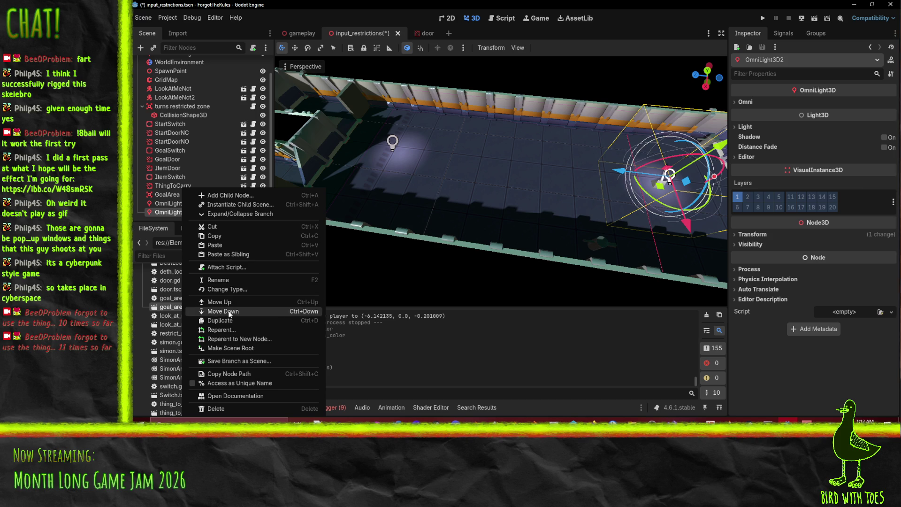
Duplicate into OmniLight3D3, shifted 6 units sideways, then duplicate again into OmniLight3D4
left_click(220, 320)
mouse_move(623, 172)
left_mouse_down()
mouse_move(409, 166)
mouse_move(436, 171)
left_mouse_up()
mouse_move(465, 203)
left_mouse_down()
mouse_move(474, 159)
mouse_move(449, 251)
left_mouse_up()
right_click(176, 212)
left_click(237, 322)
left_click(483, 137)
mouse_move(483, 137)
left_mouse_down()
mouse_move(421, 193)
mouse_move(499, 172)
left_mouse_up()
scroll(497, 172, "up", 5)
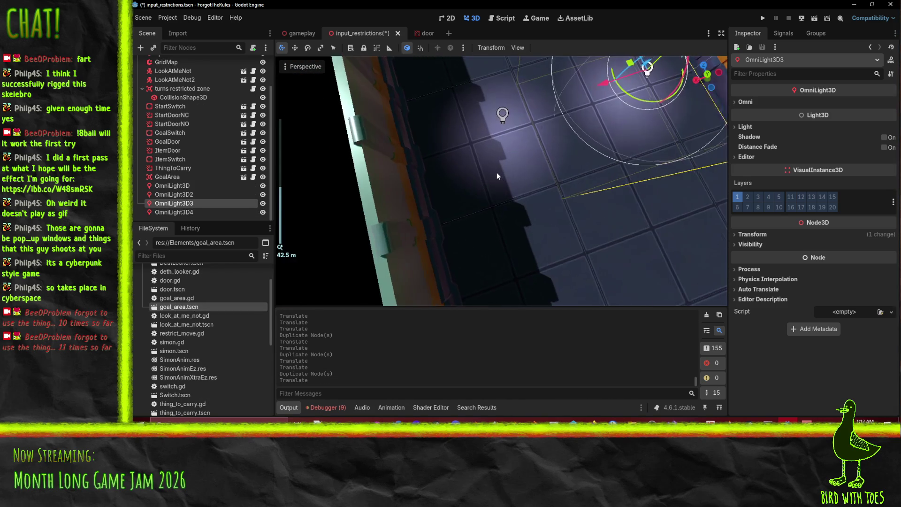
scroll(450, 190, "down", 5)
left_click_drag(454, 198, 520, 176)
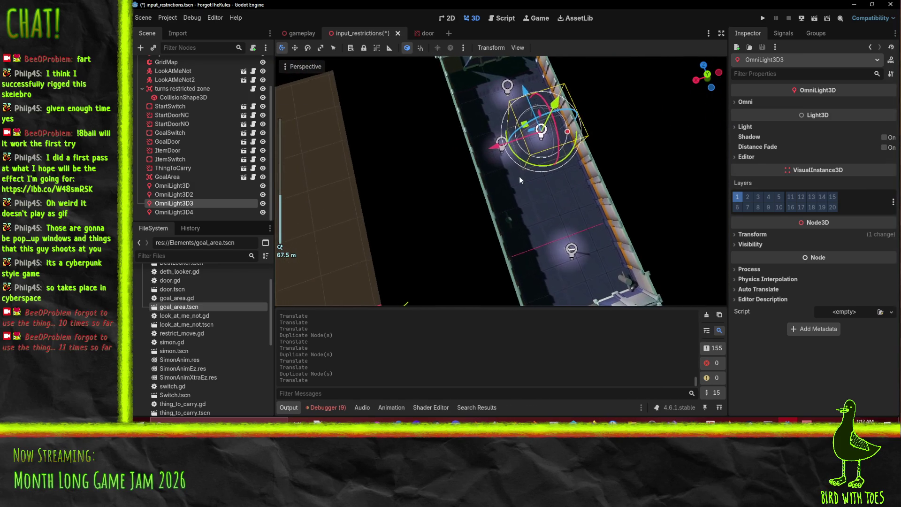
Duplicate OmniLight3D3 and OmniLight3D4 together, moving the two copies 11 units along the corridor
left_click(183, 194, "ctrl")
left_click(183, 212)
left_click(183, 194)
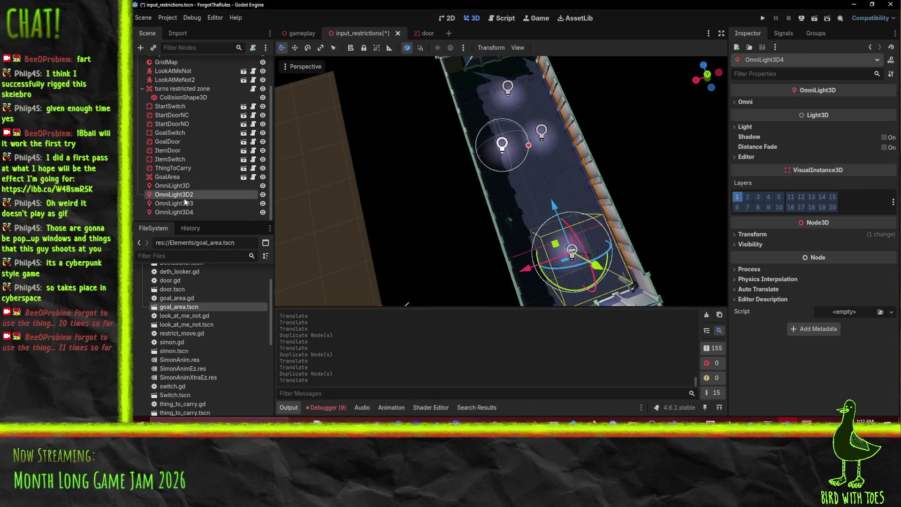
left_click(182, 203, "ctrl")
left_click(185, 194)
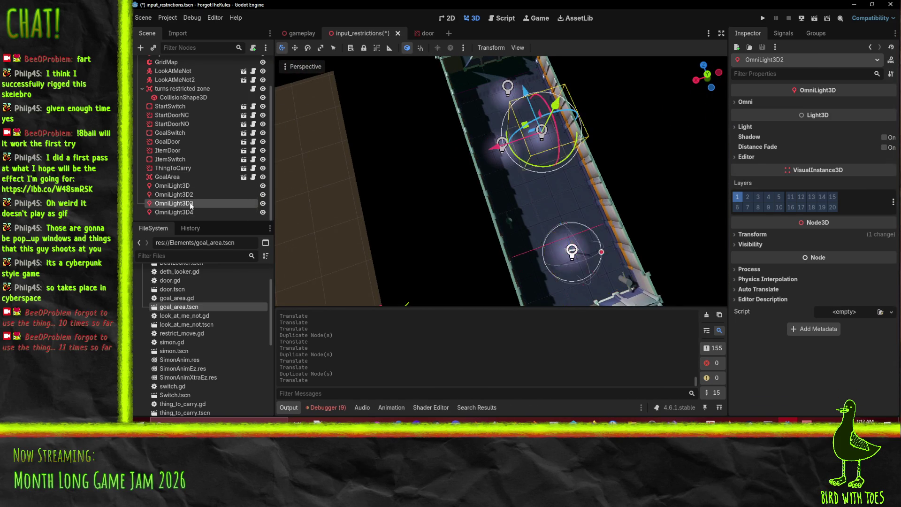
left_click(187, 212)
right_click(188, 210)
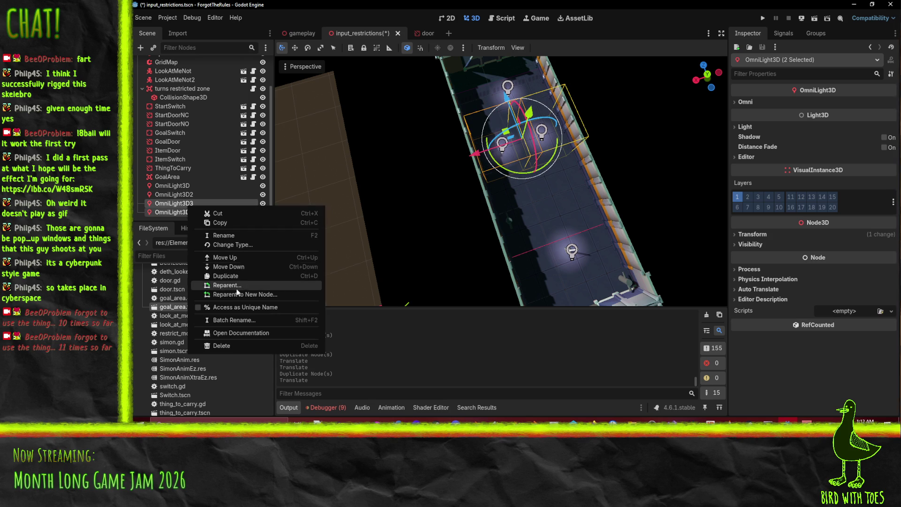
left_click(242, 278)
left_click_drag(517, 110, 525, 150)
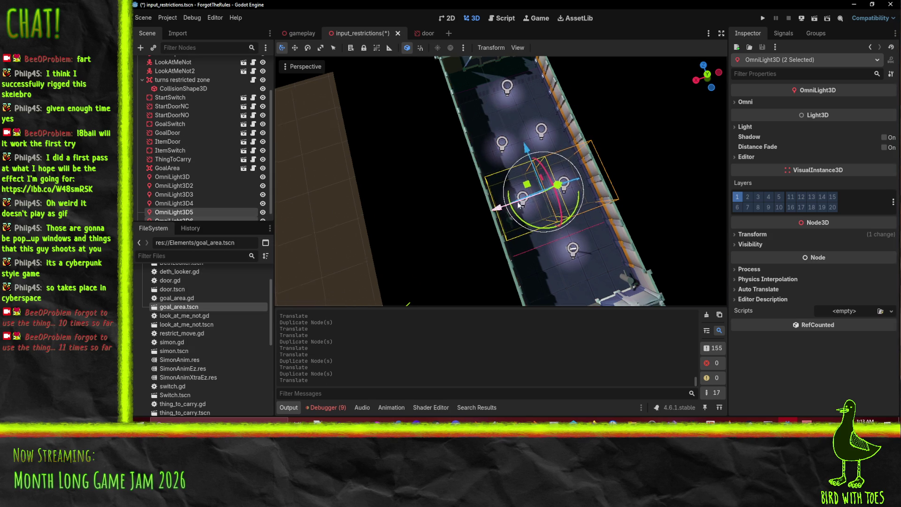
scroll(623, 188, "up", 5)
scroll(543, 197, "down", 5)
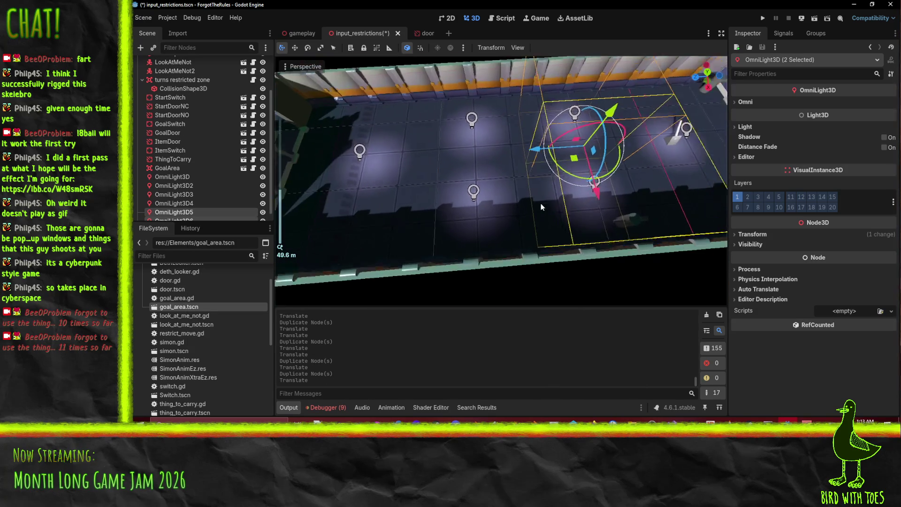
scroll(199, 198, "down", 1)
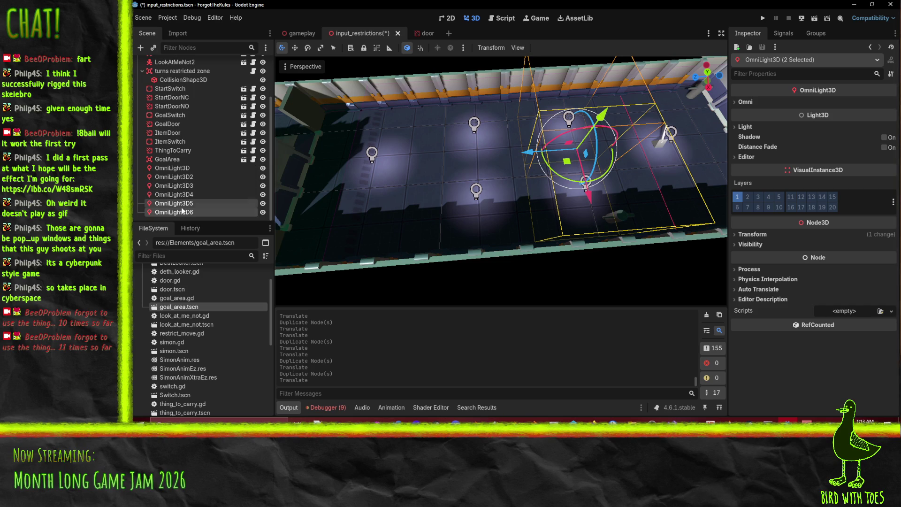
left_click(173, 194, "shift")
Set the Omni Range of OmniLight3D3 through OmniLight3D6 to 8.0
left_click(174, 185, "shift")
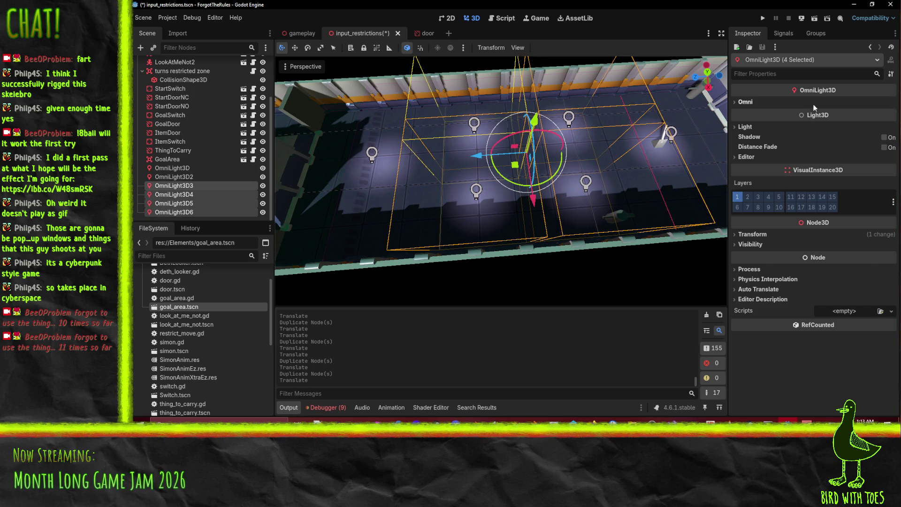
left_click(751, 102)
left_click(847, 113)
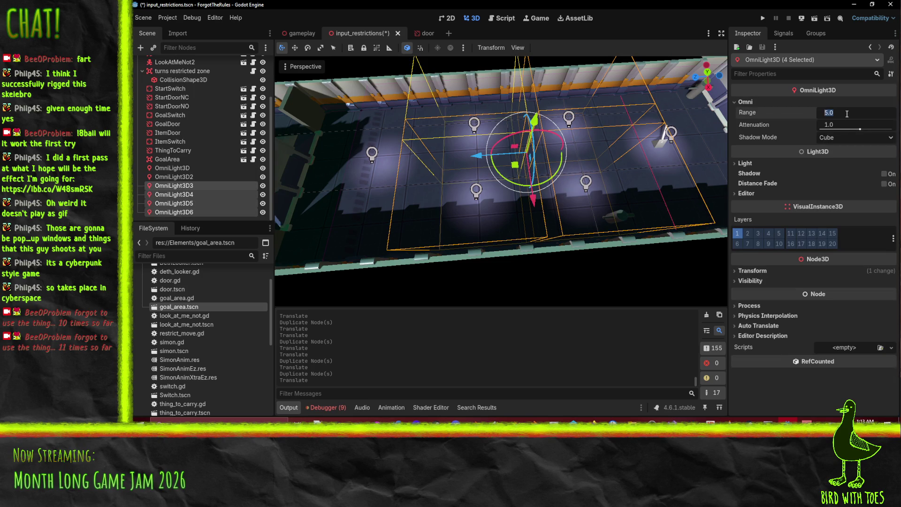
type("8")
key("Return")
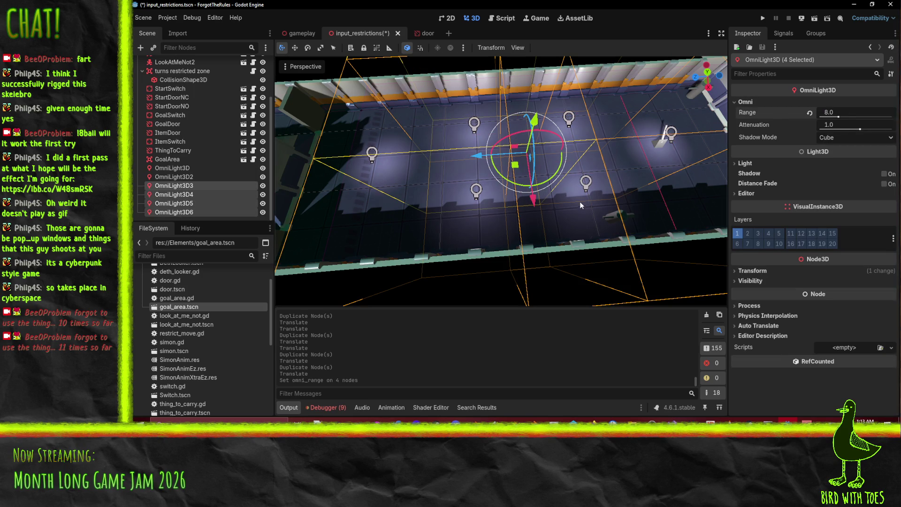
Select all six omni lights and change their Light Color to a saturated red
left_click(176, 177)
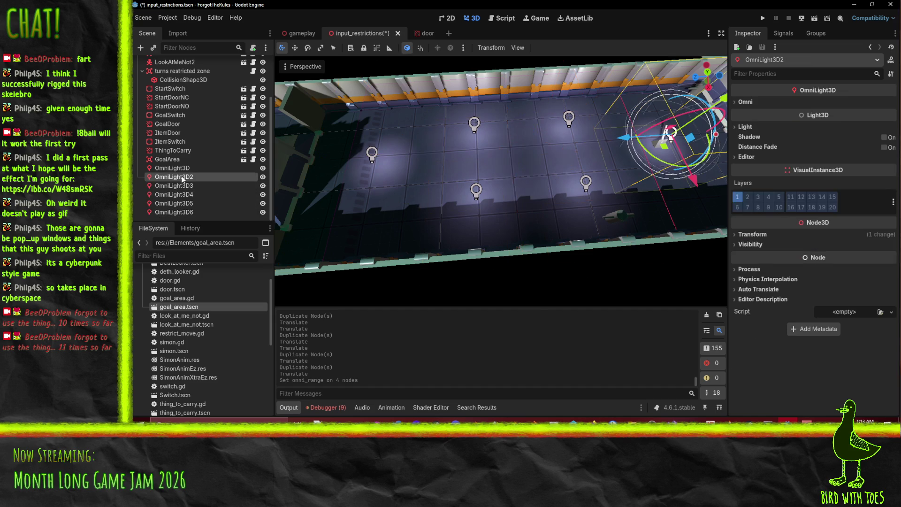
left_click(173, 168)
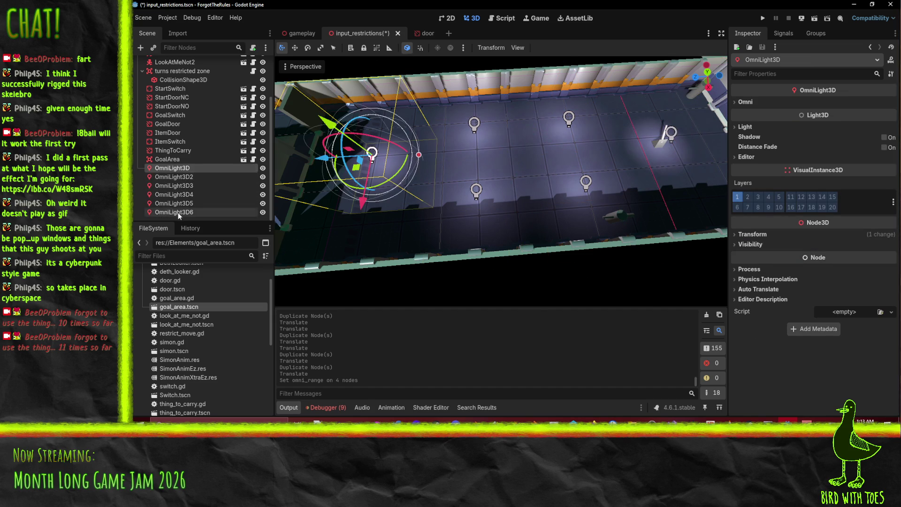
left_click(174, 212, "shift")
left_click(751, 101)
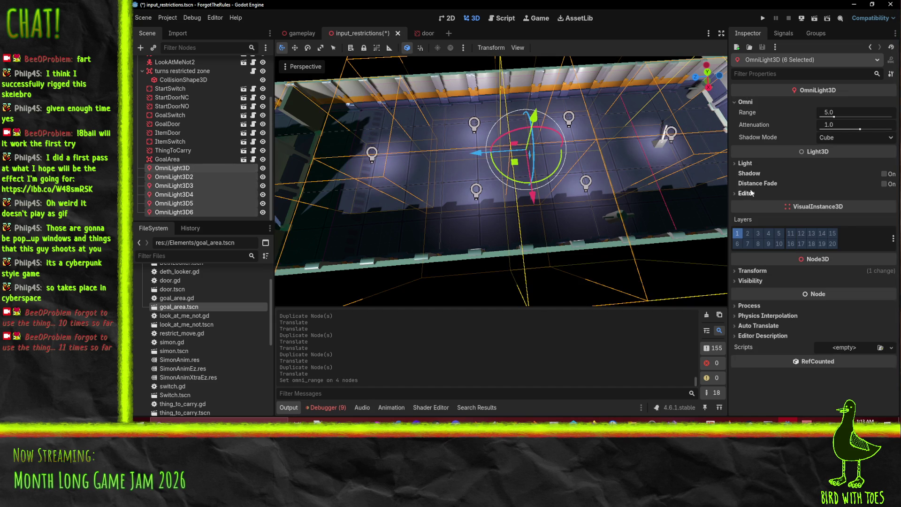
left_click(759, 163)
left_click(826, 183)
mouse_move(826, 335)
left_mouse_down()
mouse_move(869, 336)
mouse_move(824, 336)
left_mouse_up()
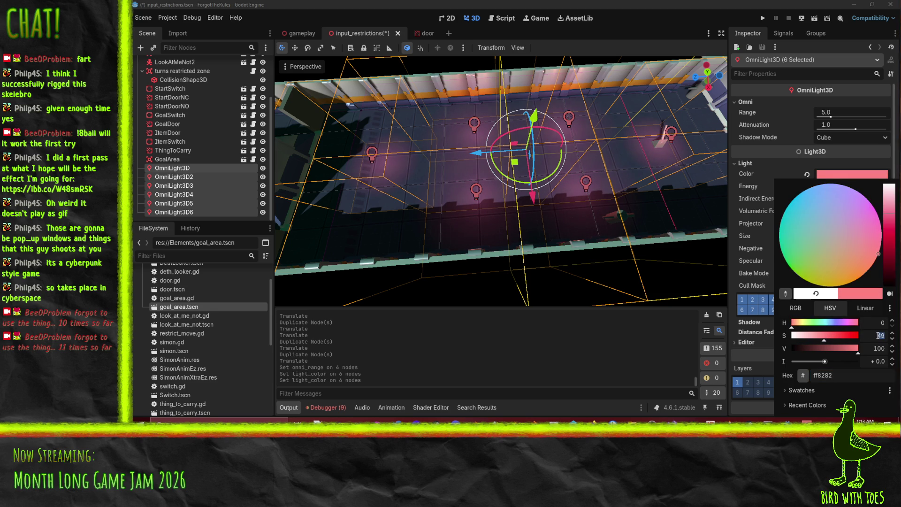
key("Return")
Set the six lights' Energy to 1.0 and Attenuation to 0.15
left_click(838, 187)
key("Return")
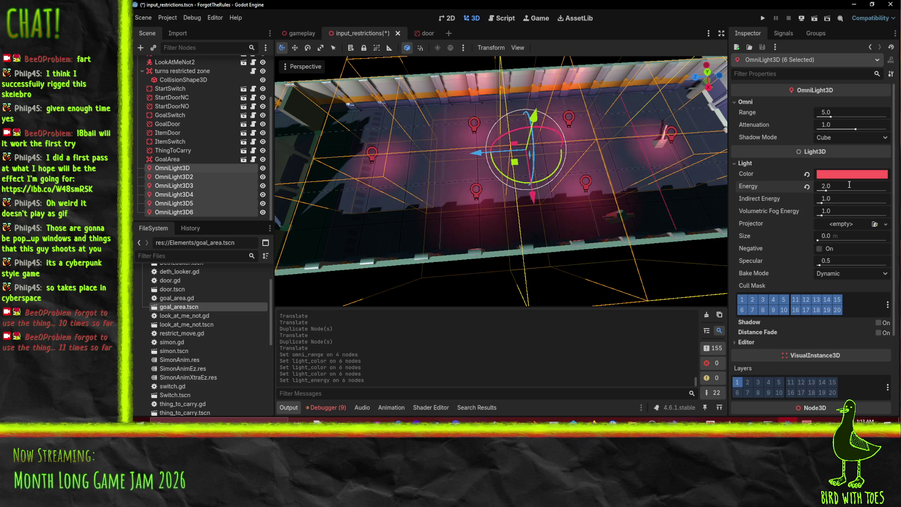
type("1")
key("Return")
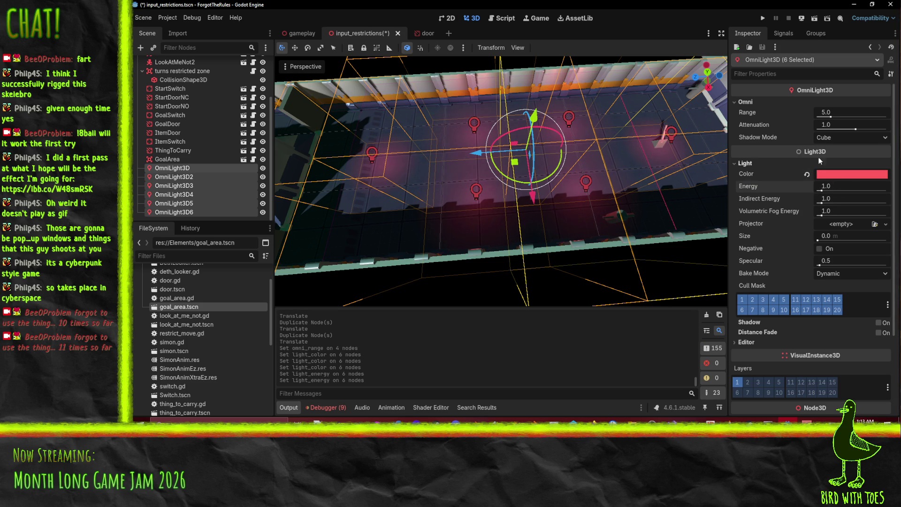
left_click_drag(845, 125, 828, 125)
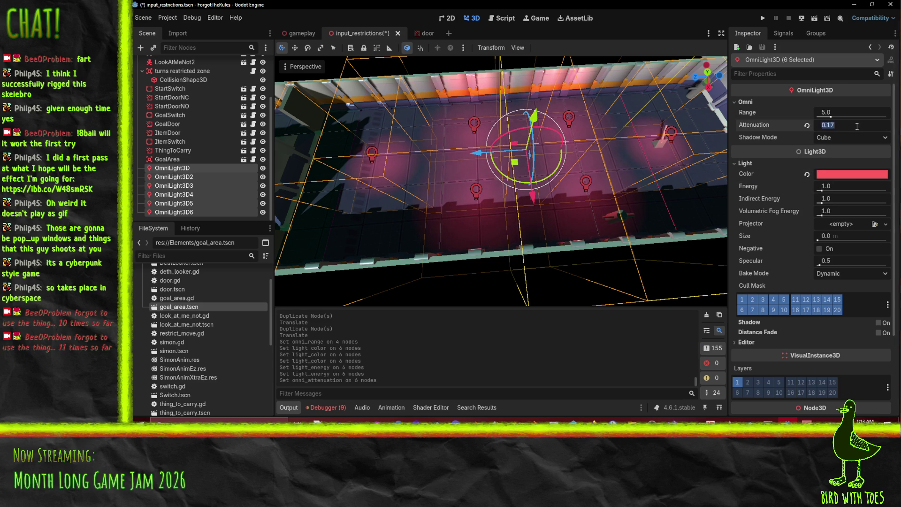
type("0.15")
key("Return")
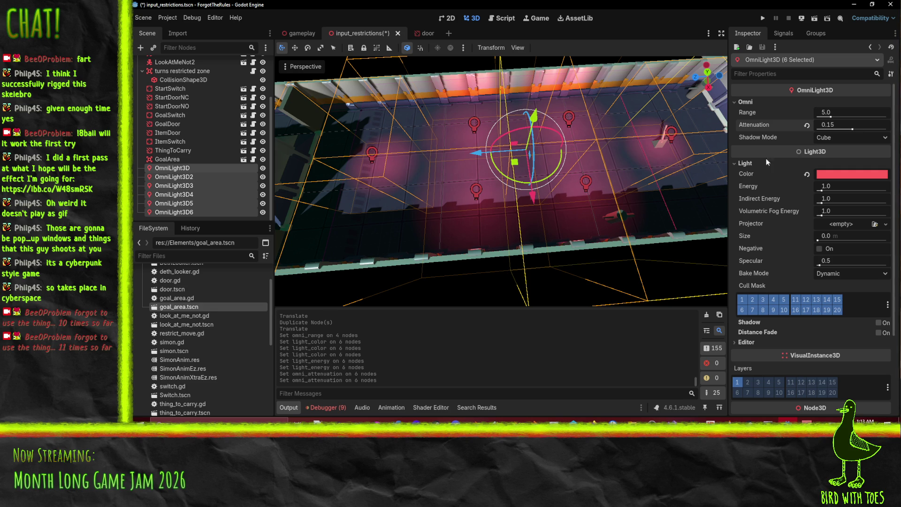
mouse_move(486, 193)
left_mouse_down()
mouse_move(522, 173)
mouse_move(547, 181)
mouse_move(455, 187)
mouse_move(503, 199)
left_mouse_up()
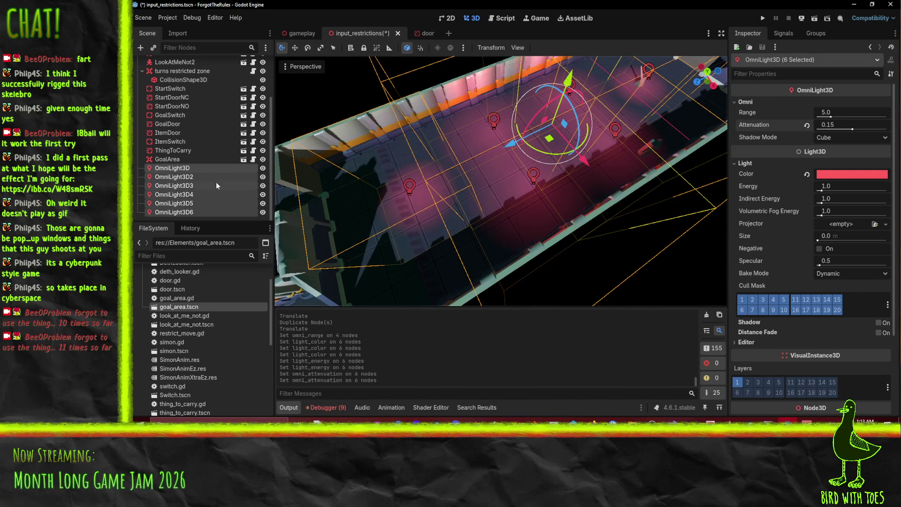
Slide OmniLight3D 2 units along Z down the corridor
double_click(187, 169)
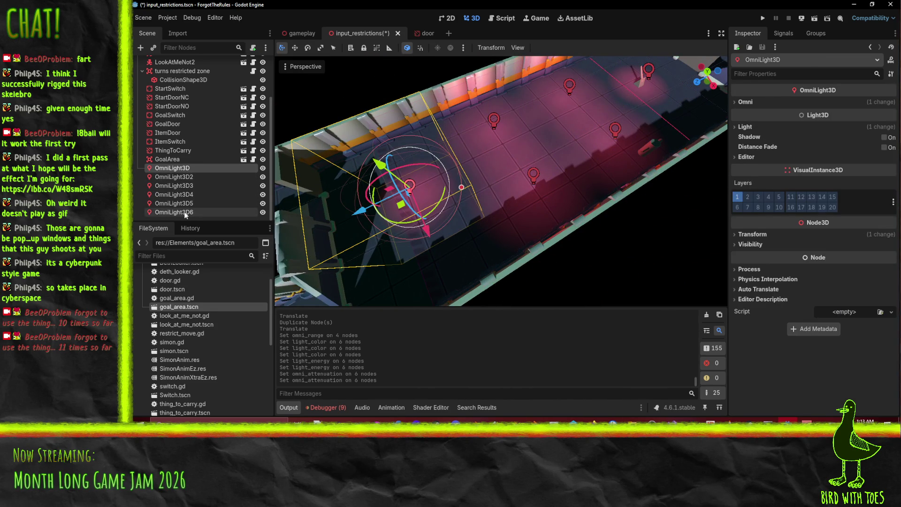
left_click(186, 212)
left_click(173, 168)
left_click_drag(355, 213, 458, 220)
mouse_move(542, 226)
left_mouse_down()
mouse_move(518, 281)
mouse_move(522, 231)
mouse_move(493, 233)
left_mouse_up()
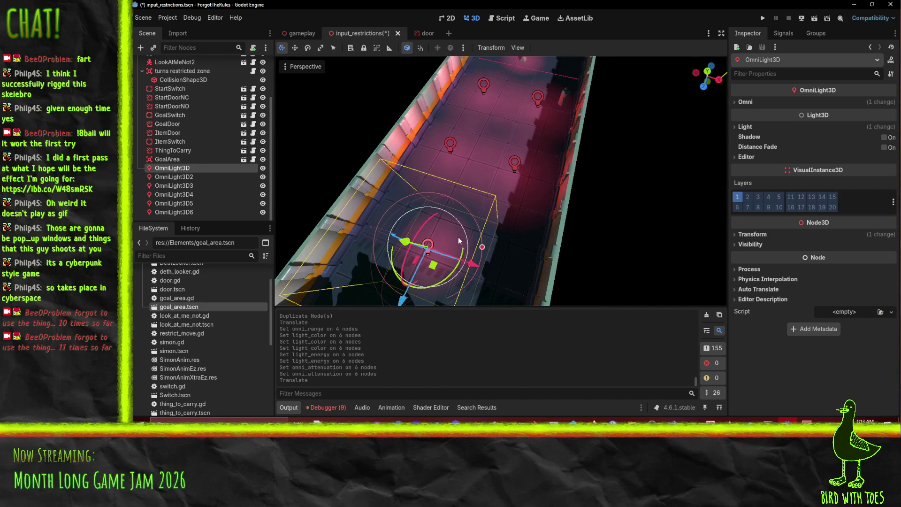
mouse_move(402, 302)
left_mouse_down()
mouse_move(418, 282)
mouse_move(540, 248)
mouse_move(782, 131)
left_mouse_up()
Set OmniLight3D's omni range to 10.0
left_click(745, 102)
left_click(842, 113)
type("10")
key("Return")
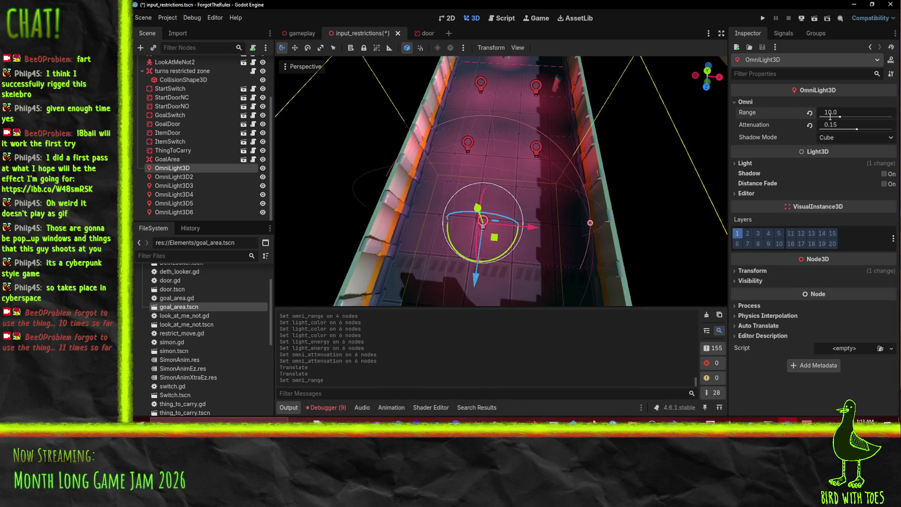
Move OmniLight3D3 and OmniLight3D4 together 1 unit along Z
mouse_move(587, 212)
left_mouse_down()
mouse_move(657, 168)
mouse_move(630, 181)
mouse_move(419, 170)
mouse_move(435, 164)
left_mouse_up()
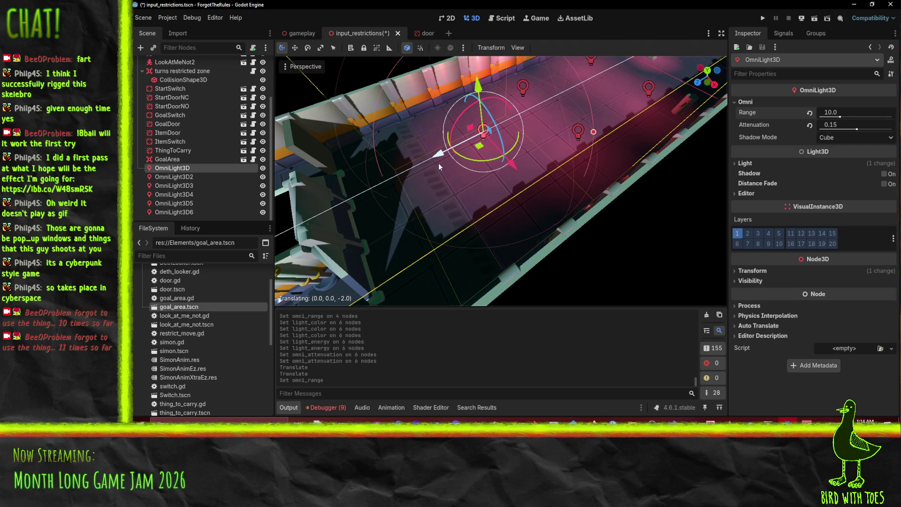
mouse_move(499, 179)
left_mouse_down()
mouse_move(517, 195)
mouse_move(508, 184)
left_mouse_up()
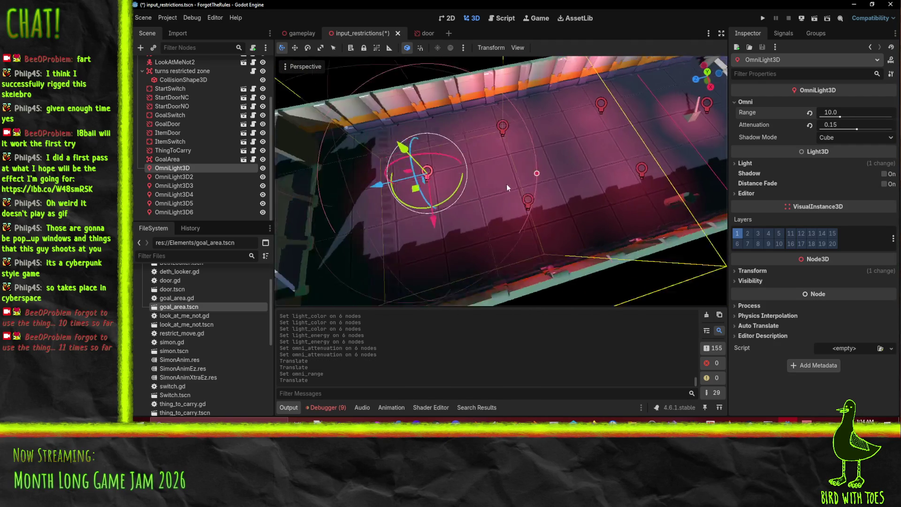
left_click(516, 187)
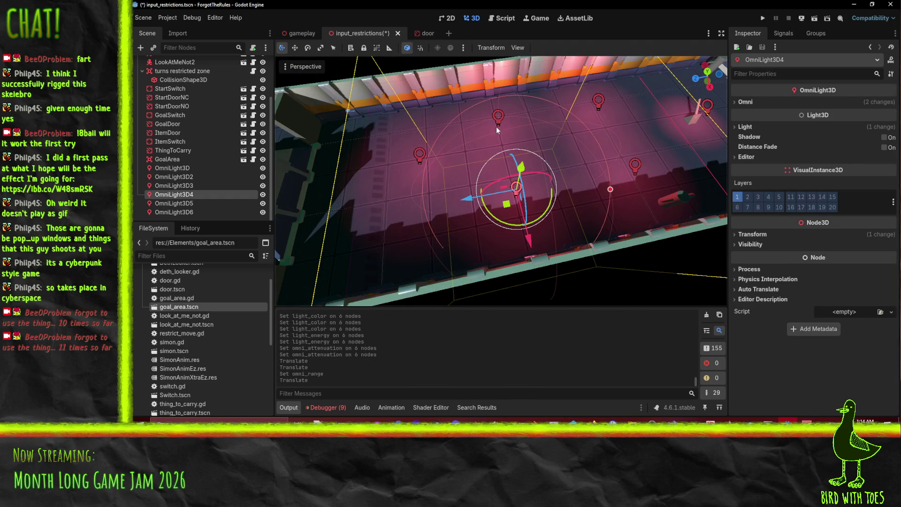
left_click(188, 185, "ctrl")
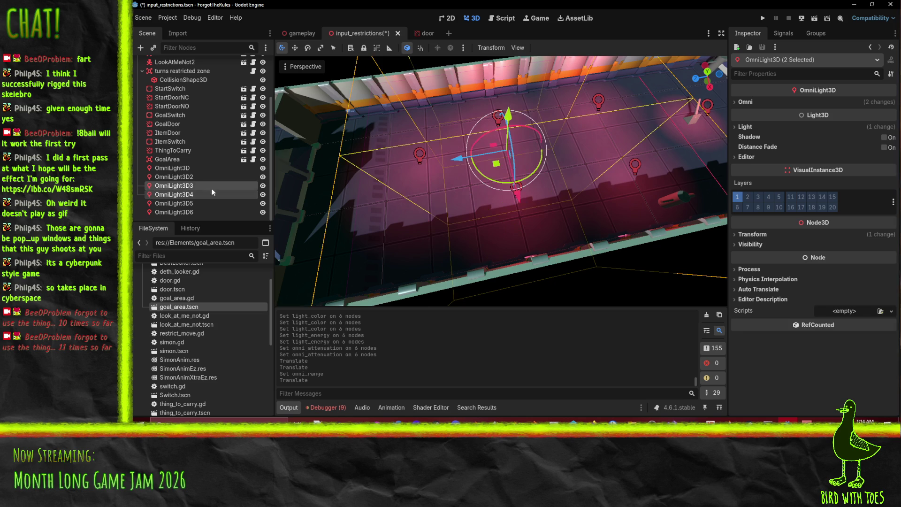
mouse_move(448, 159)
left_mouse_down()
mouse_move(536, 178)
mouse_move(553, 150)
left_mouse_up()
Set OmniLight3D2's omni range to 12.0
left_click(555, 149)
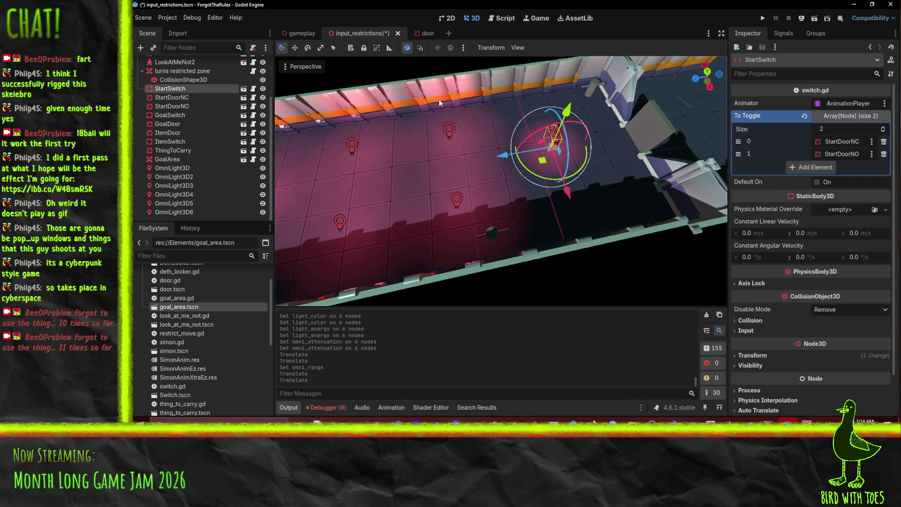
left_click(183, 194)
left_click(175, 177)
left_click(753, 128)
left_click(749, 103)
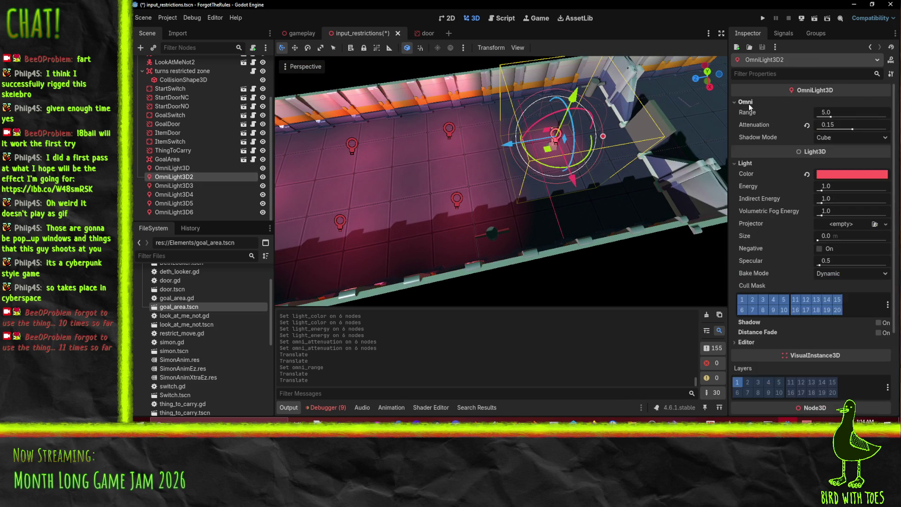
left_click(849, 110)
type("10")
key("Return")
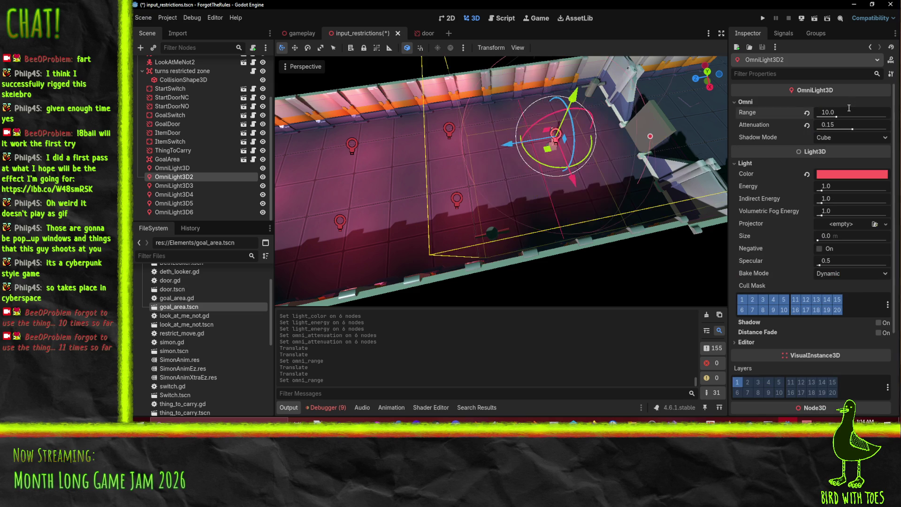
left_click(843, 109)
type("12")
key("Return")
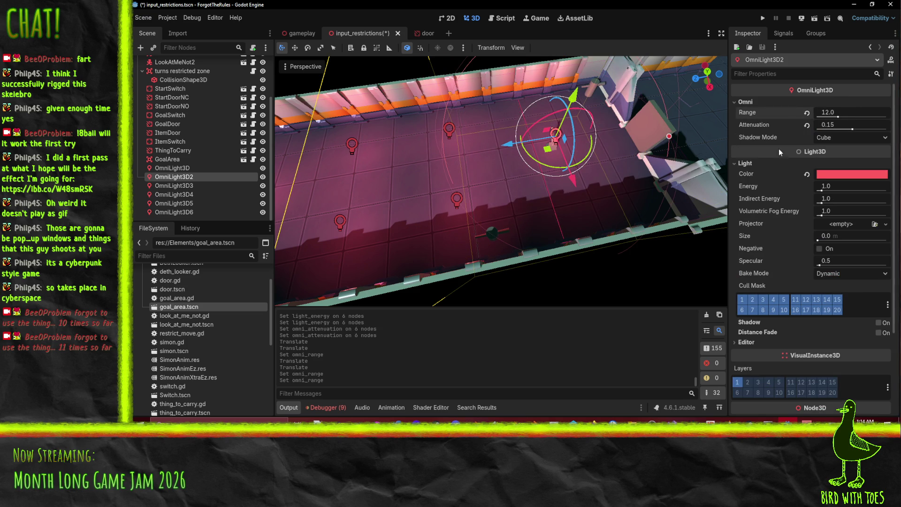
Save the scene and move GoalSwitch 3 units along X
mouse_move(615, 139)
left_mouse_down()
mouse_move(446, 128)
mouse_move(591, 156)
mouse_move(624, 203)
mouse_move(578, 244)
mouse_move(658, 235)
mouse_move(586, 236)
mouse_move(593, 233)
mouse_move(558, 219)
mouse_move(458, 233)
left_mouse_up()
key("ctrl+s")
left_click(449, 242)
mouse_move(430, 292)
left_mouse_down()
mouse_move(446, 267)
mouse_move(441, 200)
mouse_move(300, 184)
mouse_move(666, 204)
mouse_move(421, 204)
mouse_move(472, 206)
left_mouse_up()
left_click(162, 168)
Select all six OmniLight3D nodes and shift their light colour toward orange-red
left_click(188, 202, "shift")
left_click(188, 212, "shift")
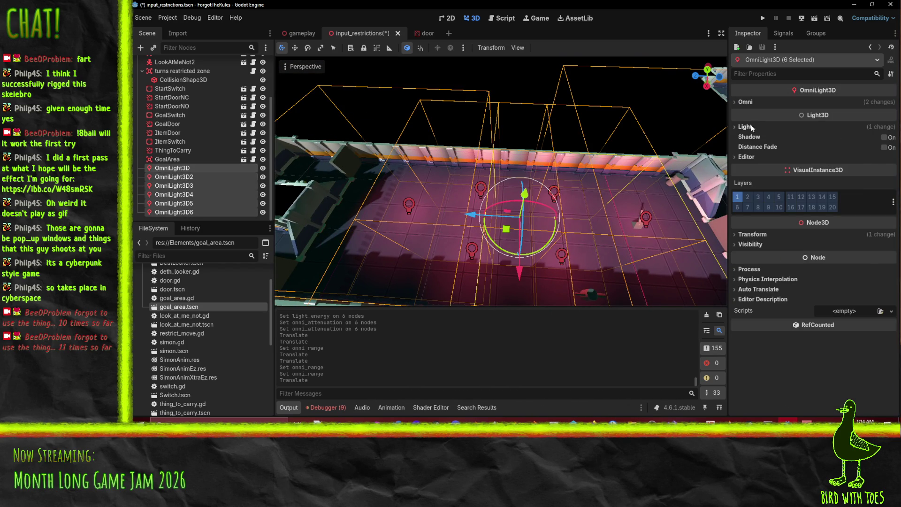
left_click(761, 102)
left_click(744, 163)
left_click(864, 175)
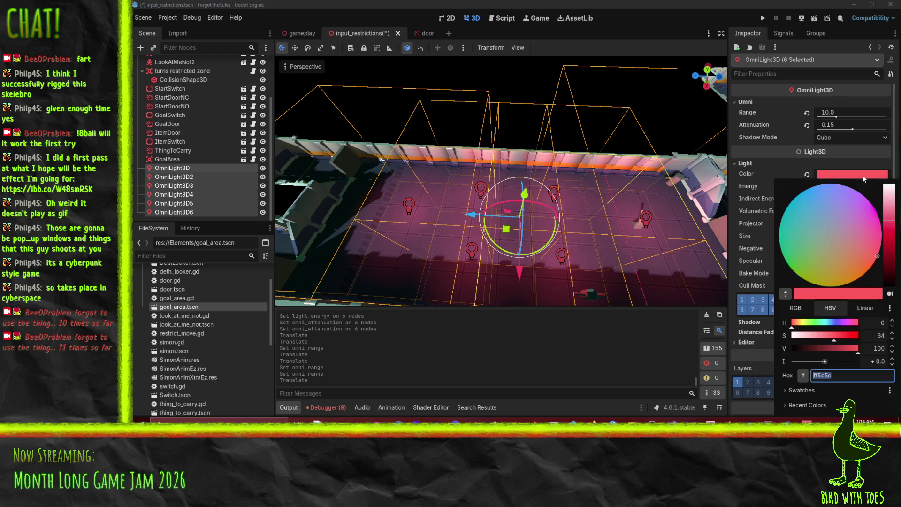
mouse_move(858, 284)
left_mouse_down()
mouse_move(875, 274)
mouse_move(867, 317)
left_mouse_up()
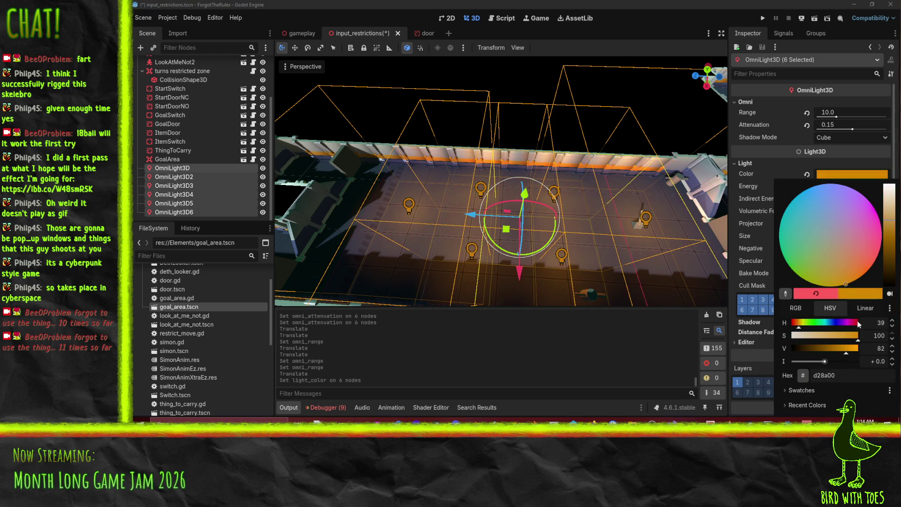
left_click(593, 184)
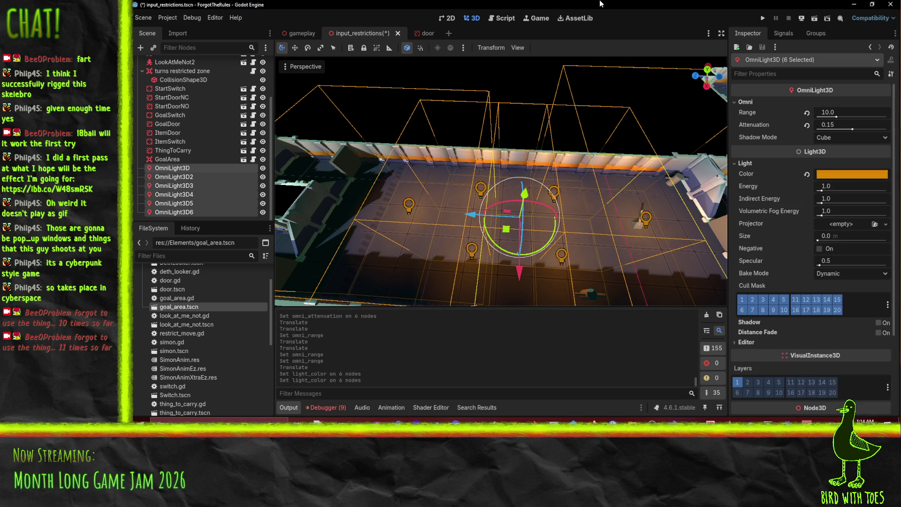
Refine the six lights to a deep orange and launch the game to playtest
left_click(847, 174)
left_click(853, 287)
left_click_drag(862, 283, 854, 286)
left_click(771, 25)
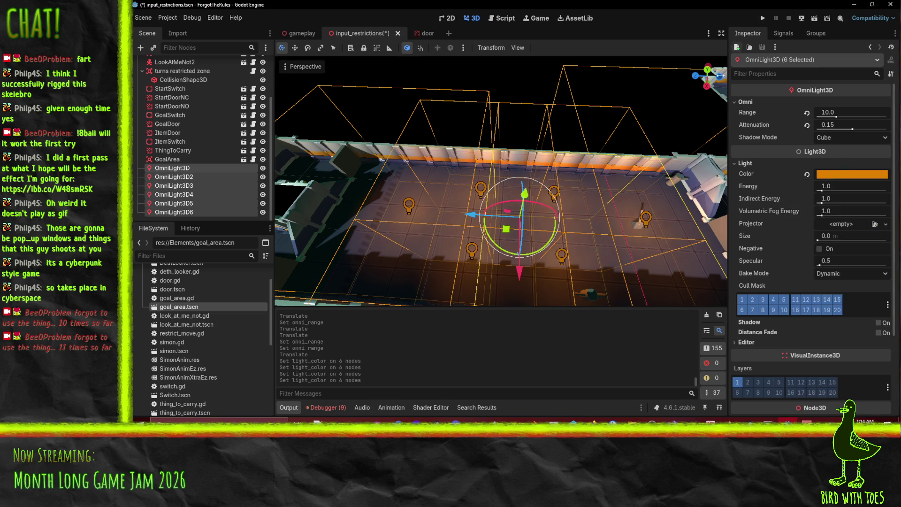
left_click(763, 18)
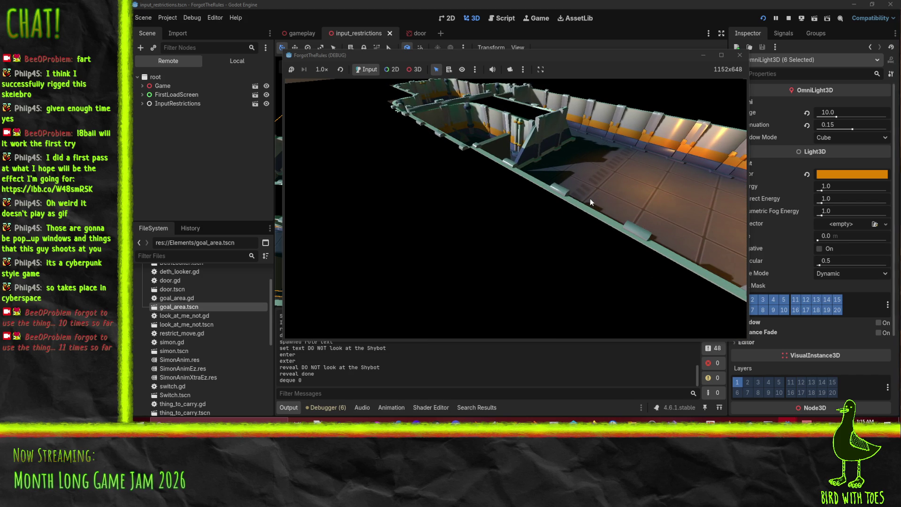
Stop the running game with F8 and orbit the view around the orange-lit level
key("F8")
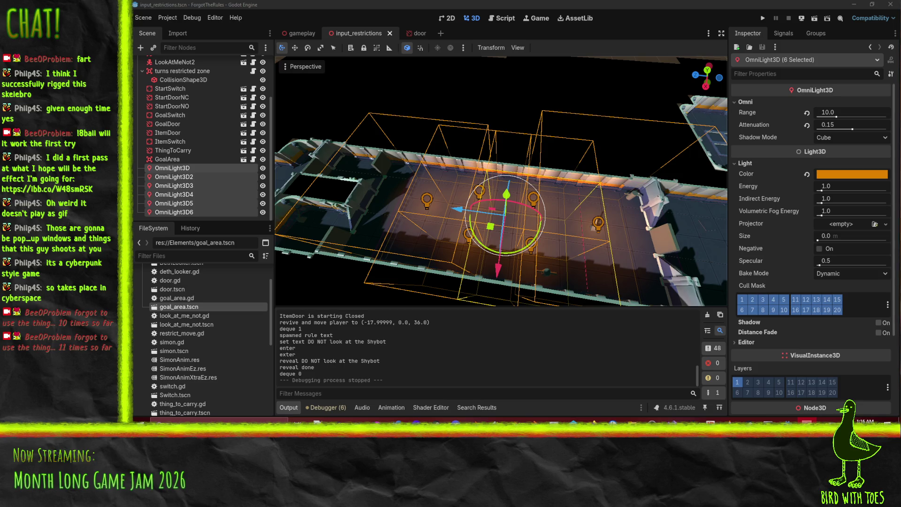
left_click_drag(513, 263, 489, 247)
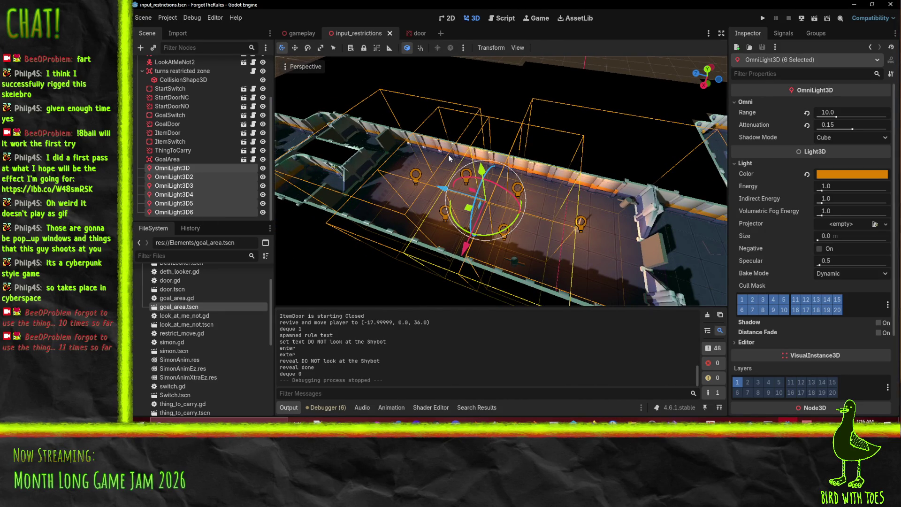